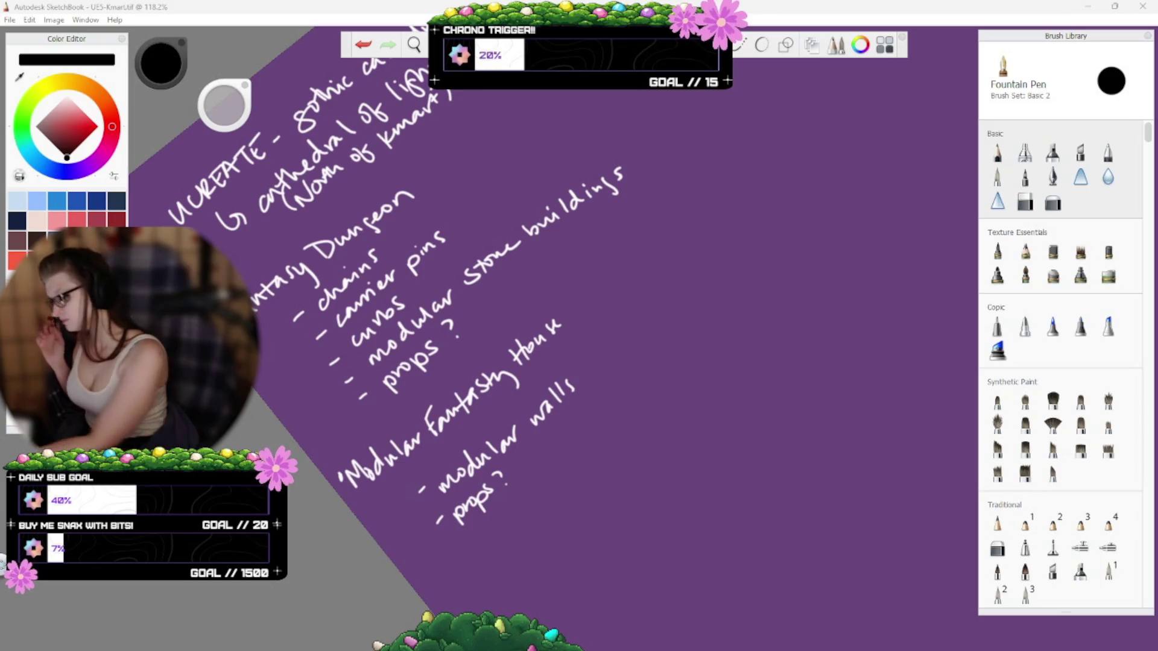
Zoom the canvas out to about 94% so more of the handwritten notes show.
left_click(874, 11)
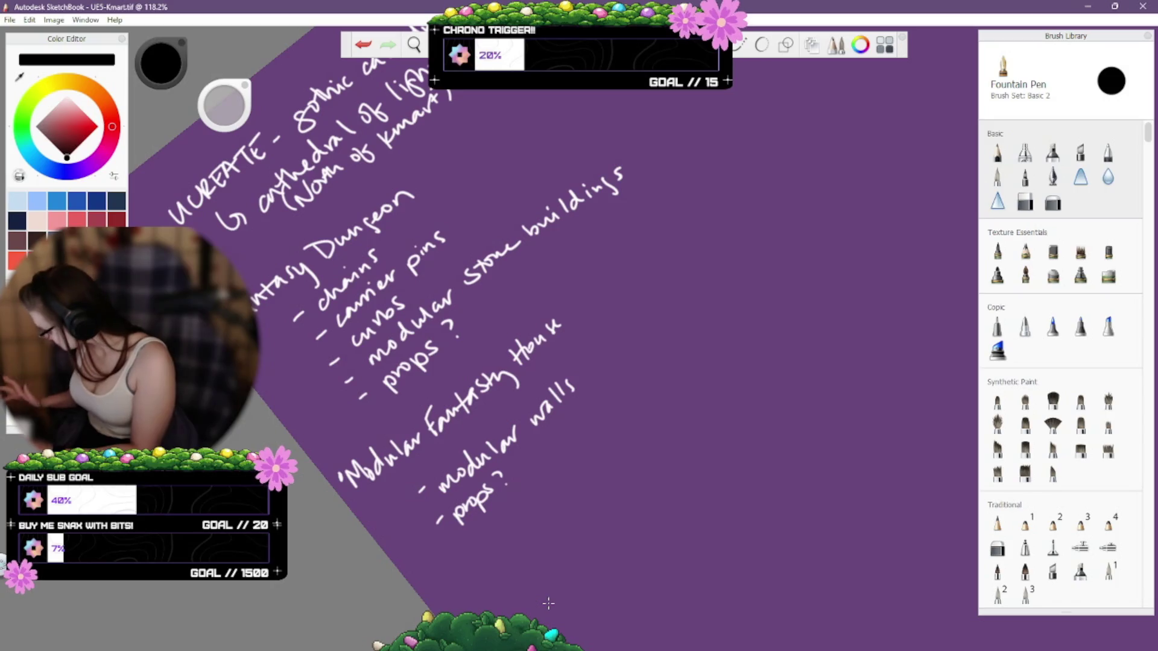
key("space")
mouse_move(592, 516)
left_mouse_down()
mouse_move(610, 507)
mouse_move(610, 539)
mouse_move(589, 498)
mouse_move(550, 531)
mouse_move(657, 546)
mouse_move(650, 492)
mouse_move(543, 550)
left_mouse_up()
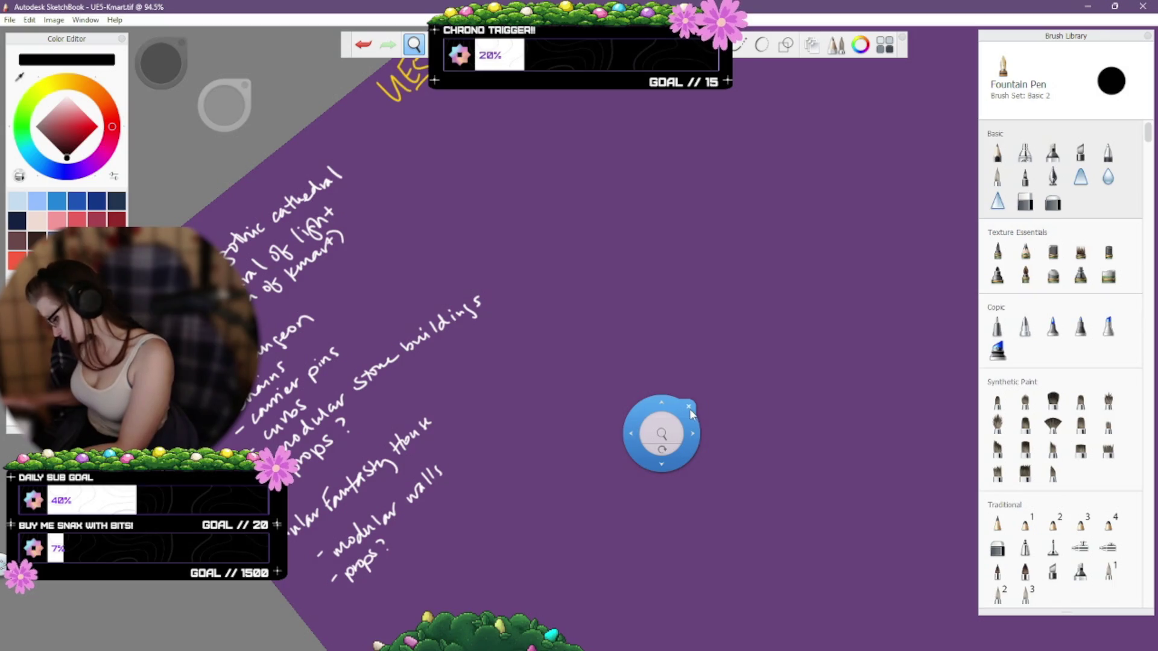
Pan past the UES-KMART title to the blank purple top area and pick a light blue brush colour.
left_click_drag(661, 433, 635, 526)
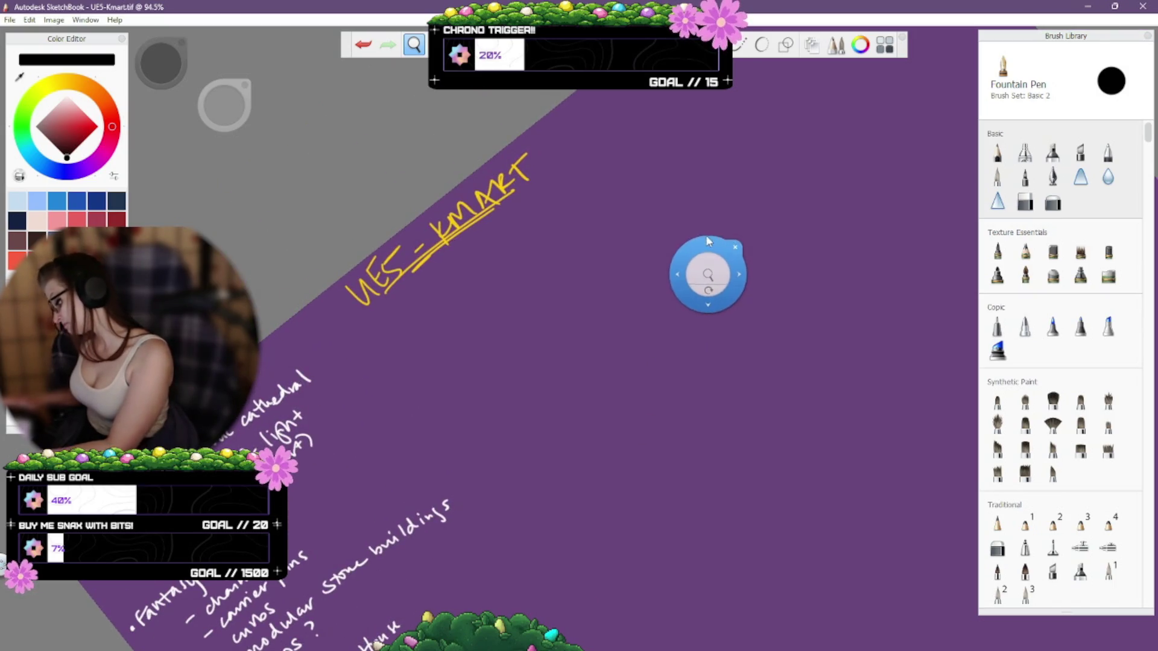
mouse_move(711, 277)
left_mouse_down()
mouse_move(533, 390)
mouse_move(680, 215)
left_mouse_up()
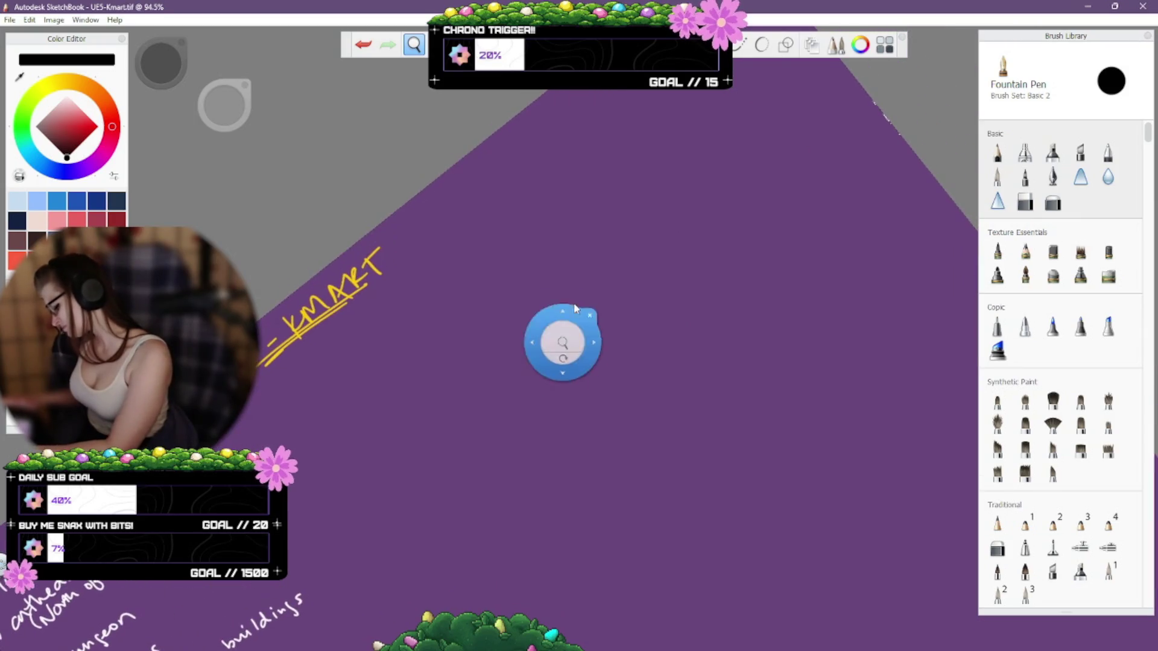
mouse_move(572, 352)
left_mouse_down()
mouse_move(608, 342)
mouse_move(600, 392)
mouse_move(620, 349)
left_mouse_up()
left_click_drag(649, 295, 644, 385)
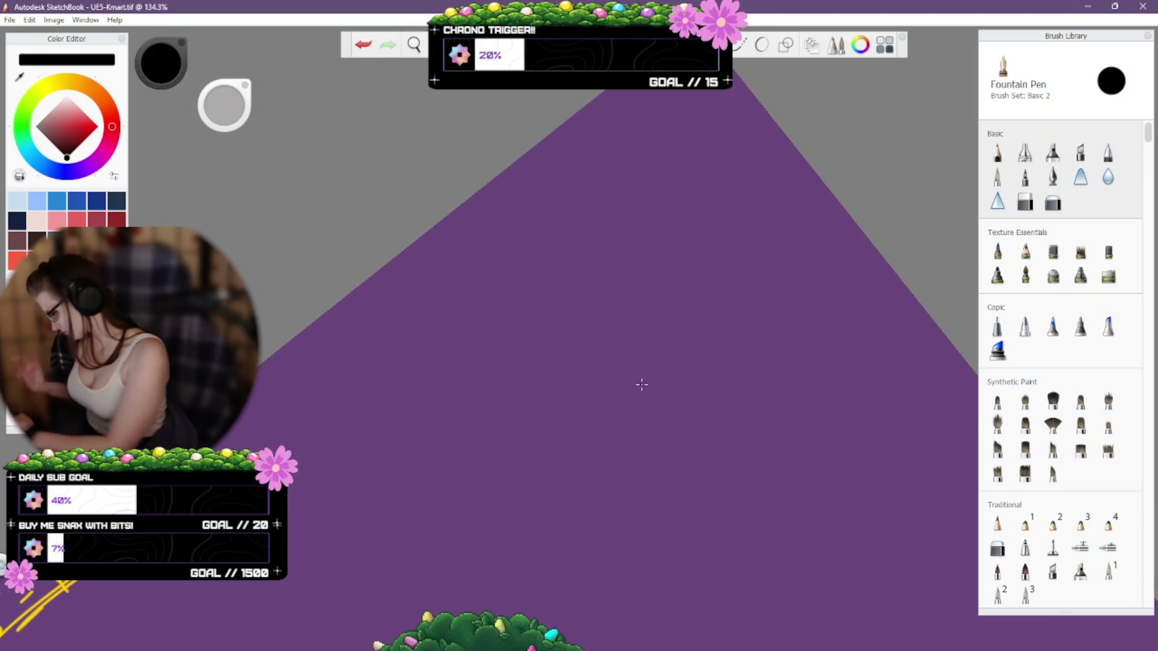
left_click(69, 199)
left_click(58, 201)
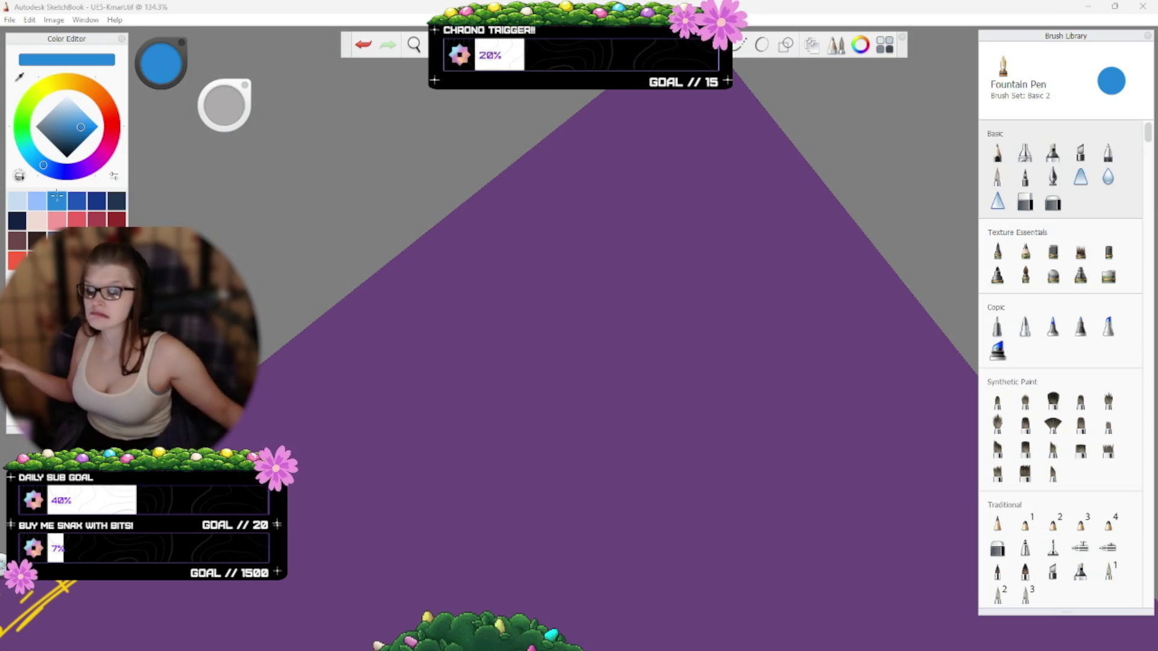
left_click(57, 197)
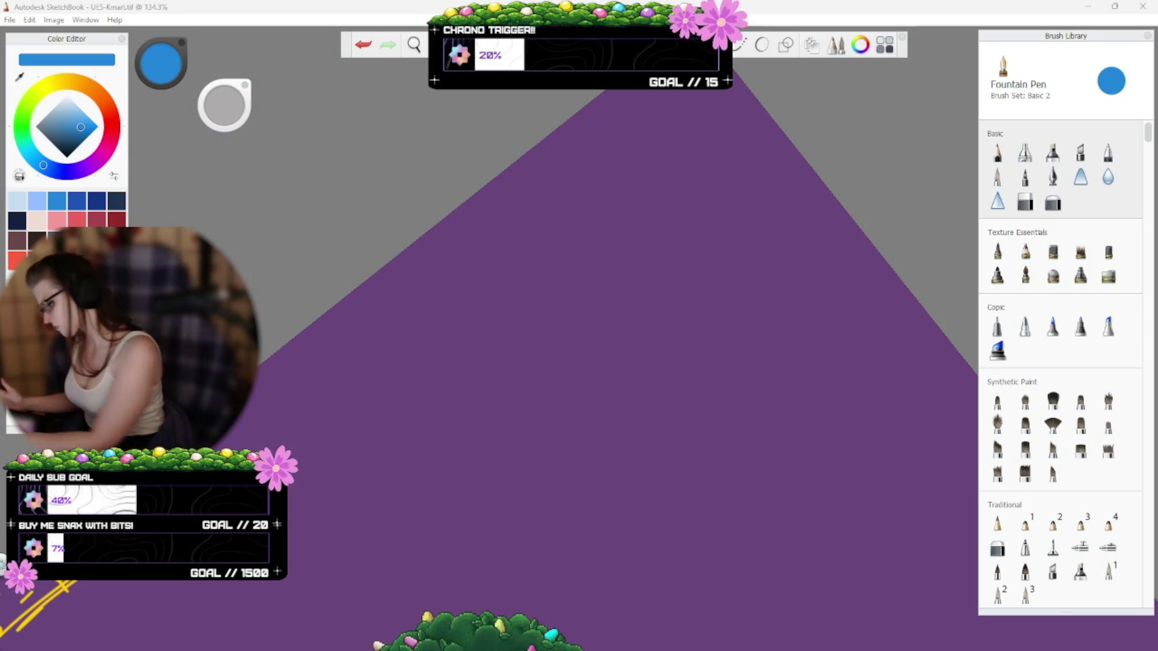
left_click(352, 133)
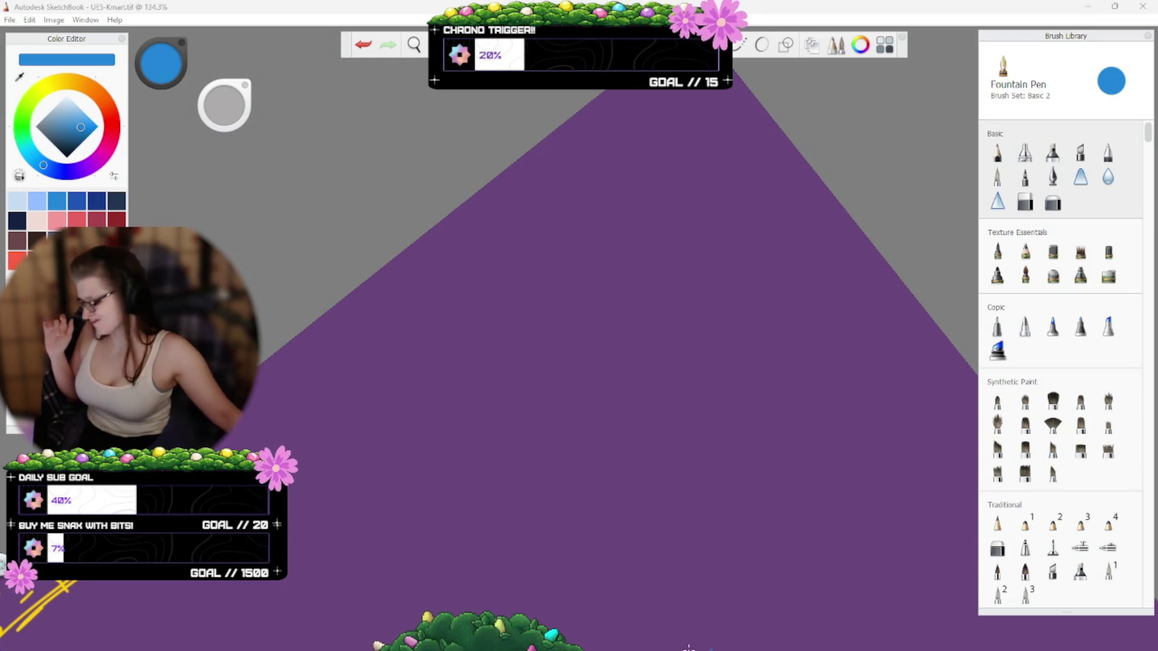
left_click(355, 82)
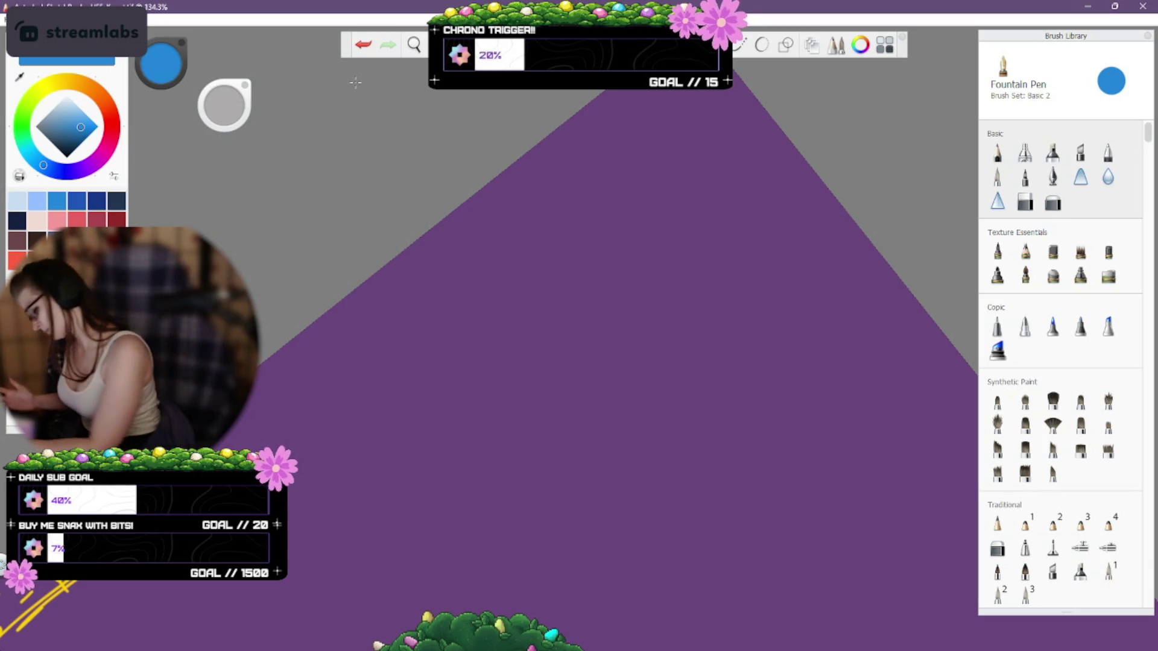
Handwrite a blue 'Todo' heading and underline it twice.
left_click_drag(386, 306, 402, 332)
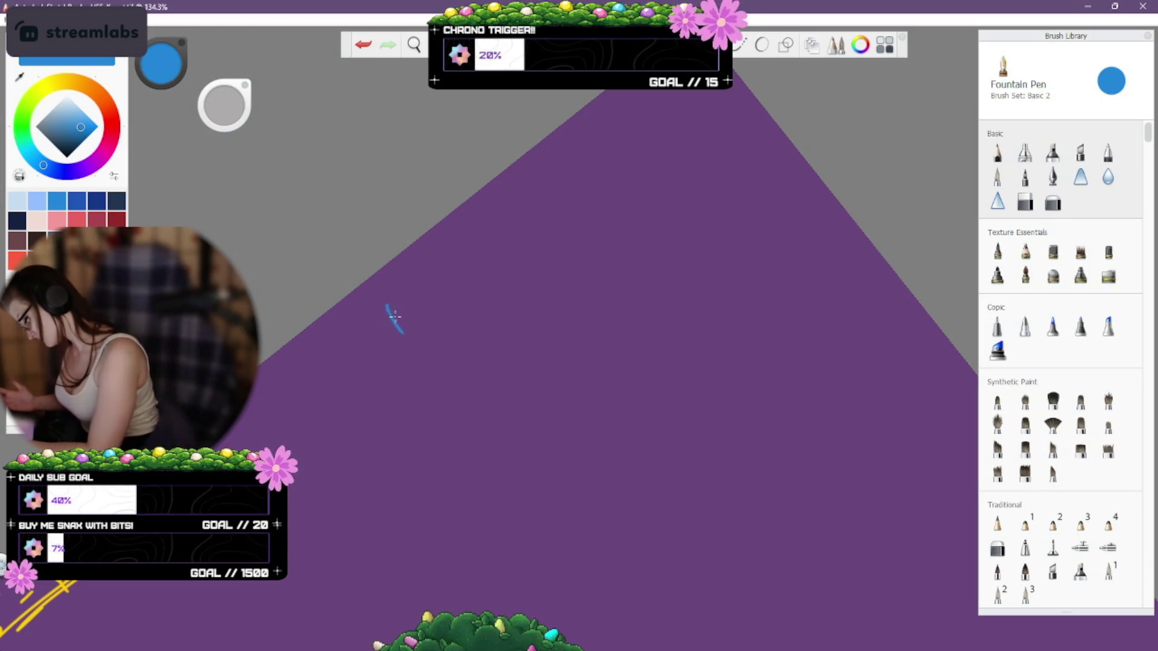
left_click_drag(399, 280, 374, 313)
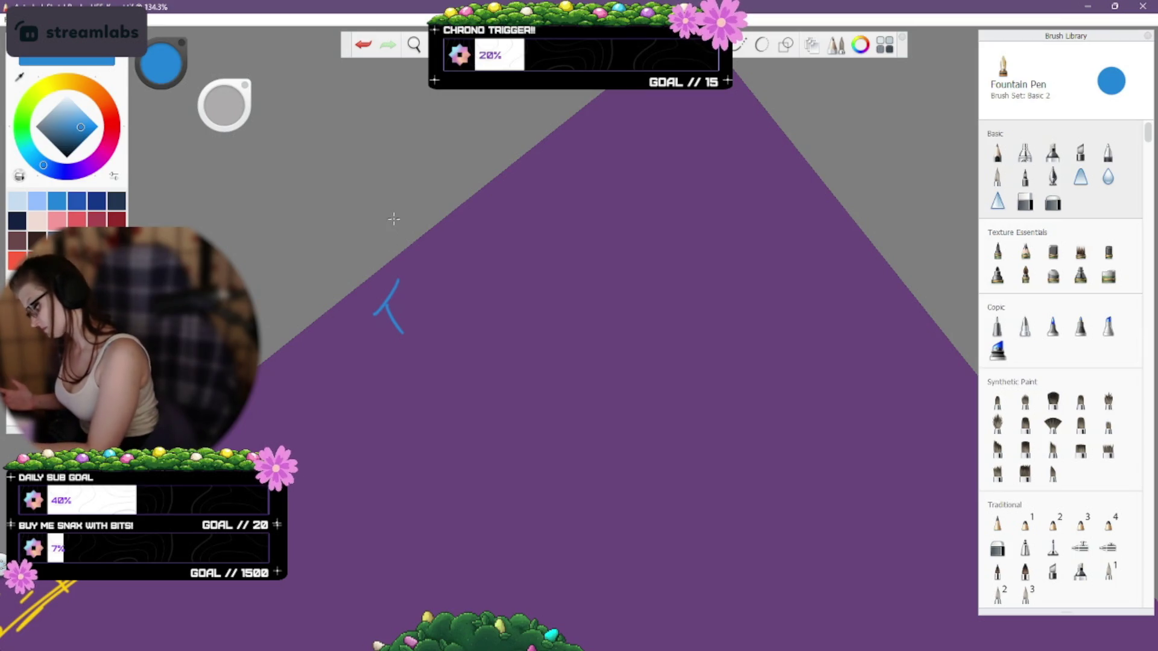
left_click_drag(415, 305, 460, 275)
left_click_drag(413, 331, 460, 291)
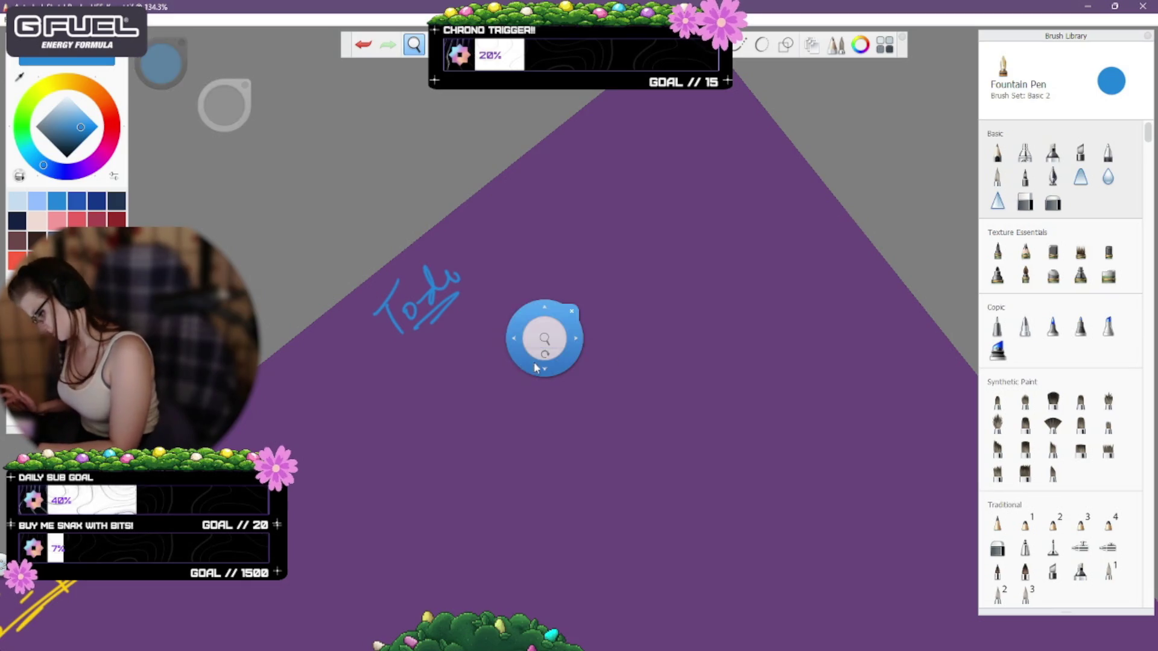
Pan the canvas so the heading sits higher and further right in view.
left_click_drag(543, 336, 522, 251)
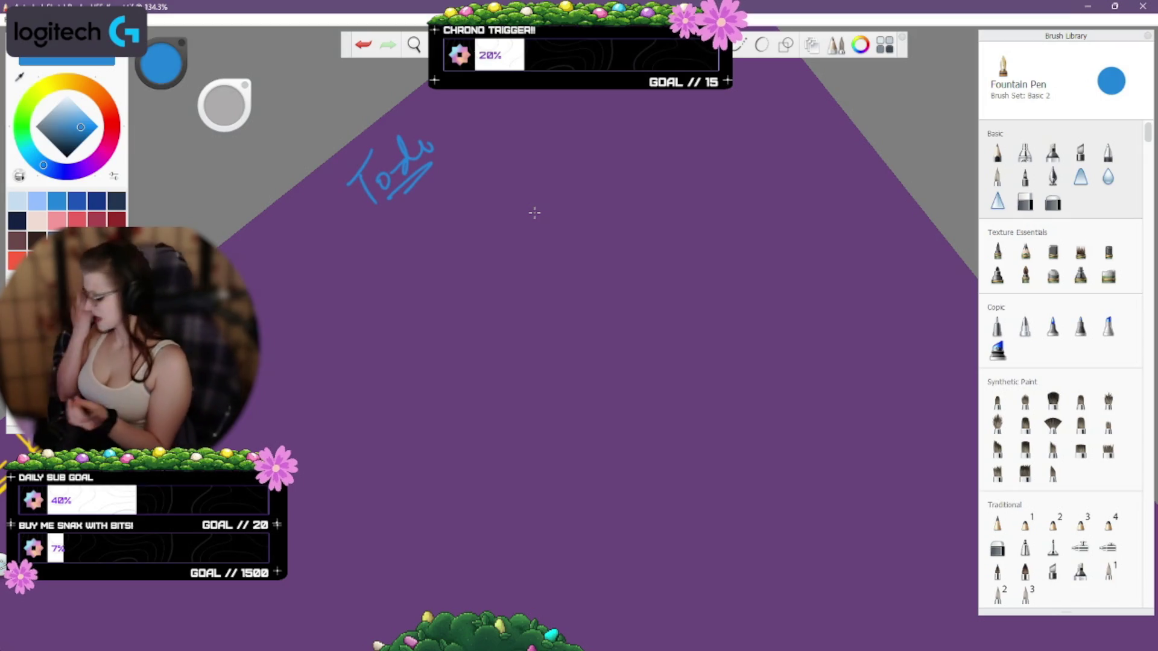
key("space")
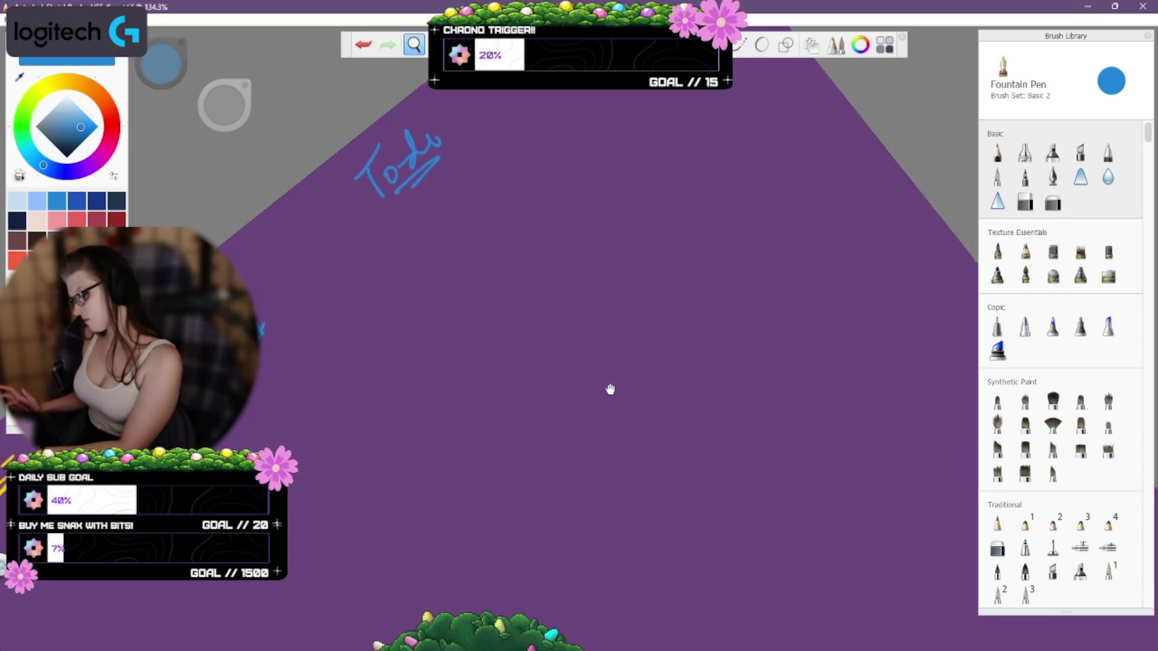
left_click_drag(610, 390, 700, 400)
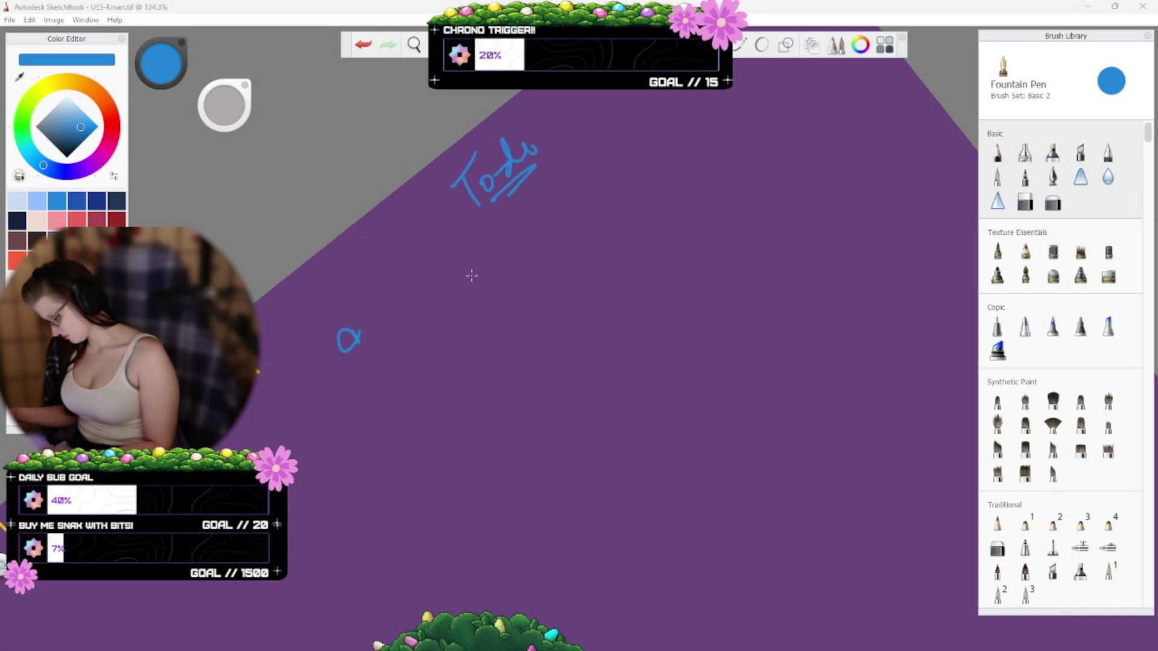
Undo the previous strokes and retry a loop-shaped bullet below the Todo heading.
left_click(331, 155)
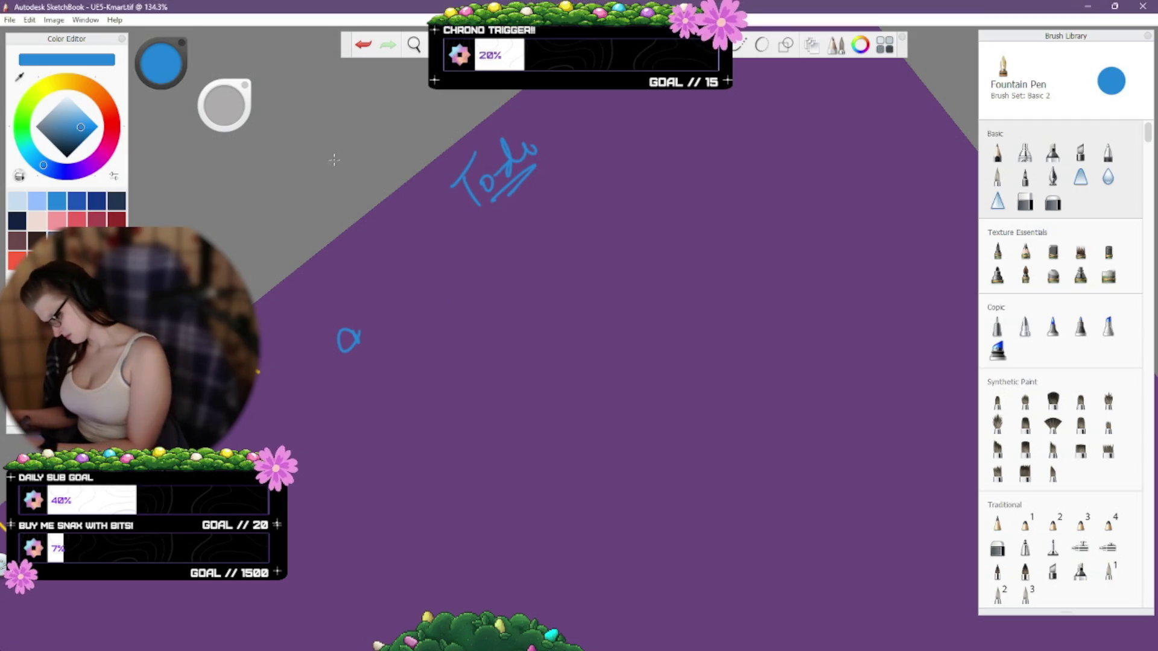
key("ctrl+z")
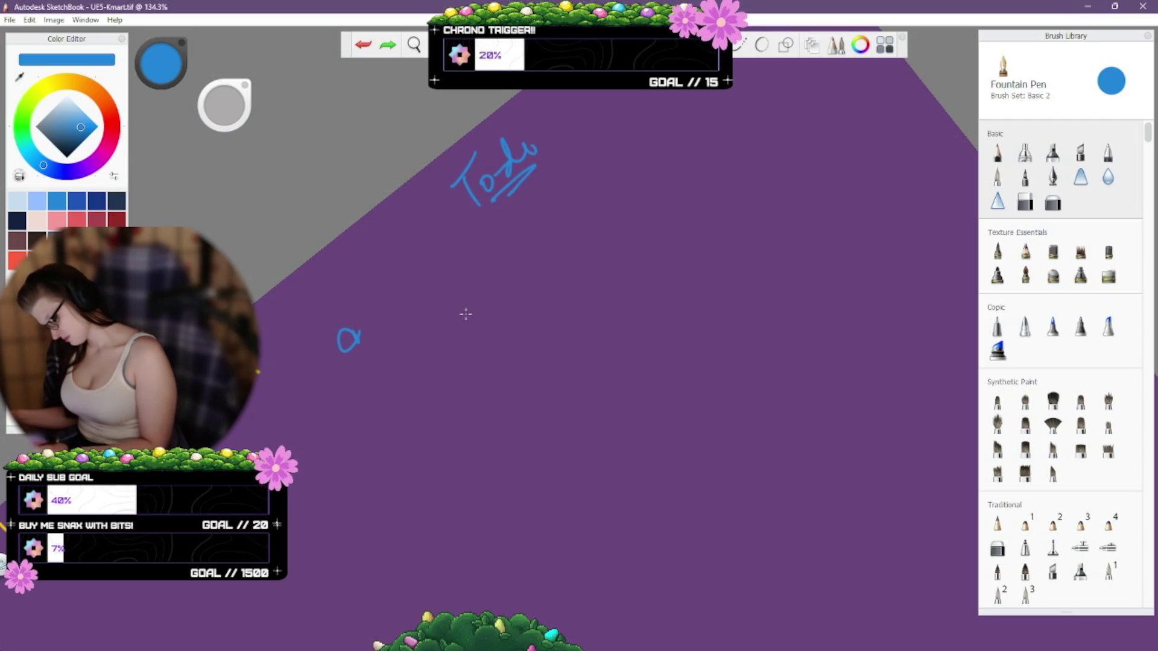
key("ctrl+z")
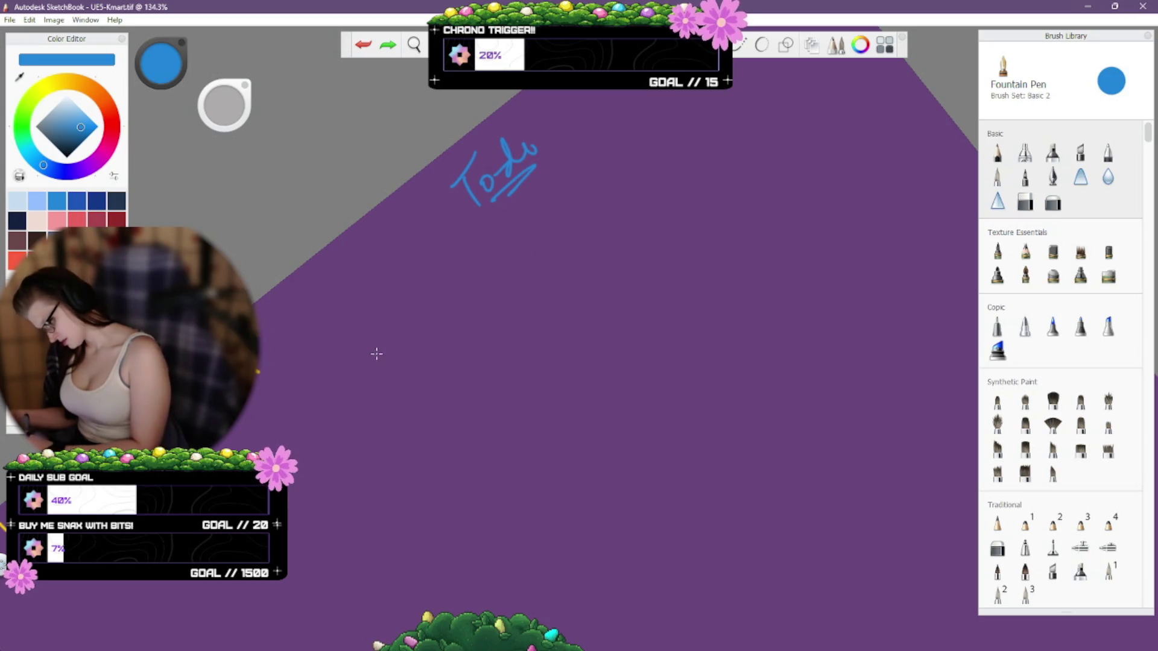
mouse_move(380, 345)
left_mouse_down()
mouse_move(383, 356)
mouse_move(363, 338)
mouse_move(389, 357)
left_mouse_up()
key("ctrl+z")
key("ctrl+z")
key("ctrl+z")
key("ctrl+z")
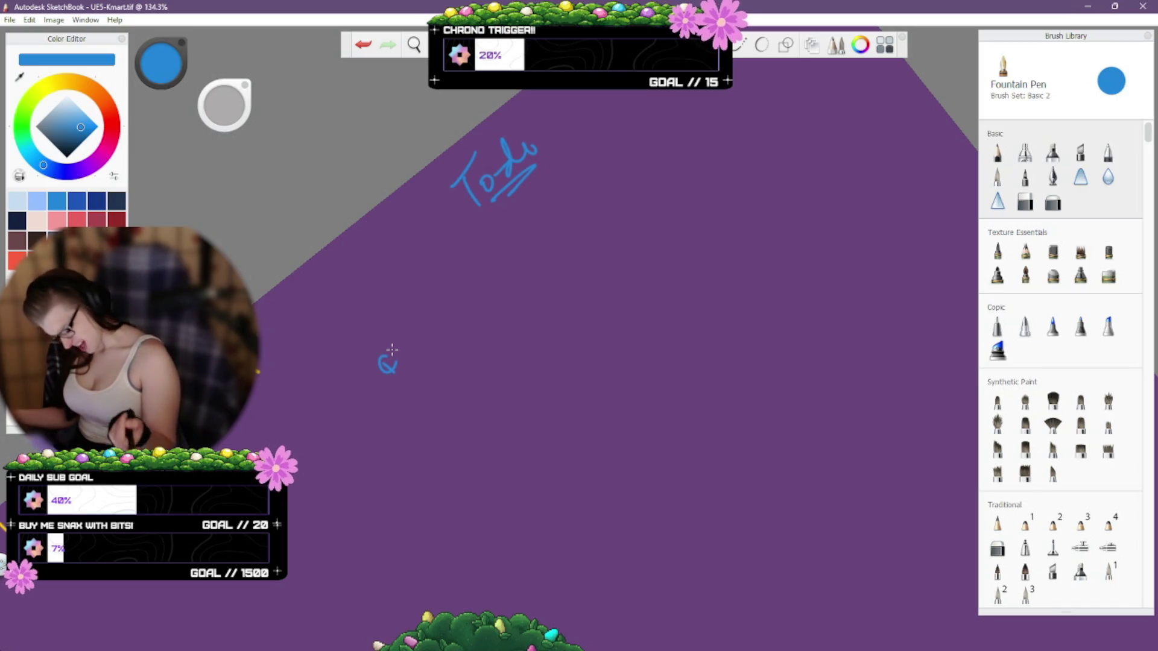
Handwrite the word 'find' with its dotted i after the bullet.
mouse_move(413, 341)
left_mouse_down()
mouse_move(430, 344)
mouse_move(458, 307)
left_mouse_up()
key("ctrl+z")
left_click(431, 331)
left_click(468, 303)
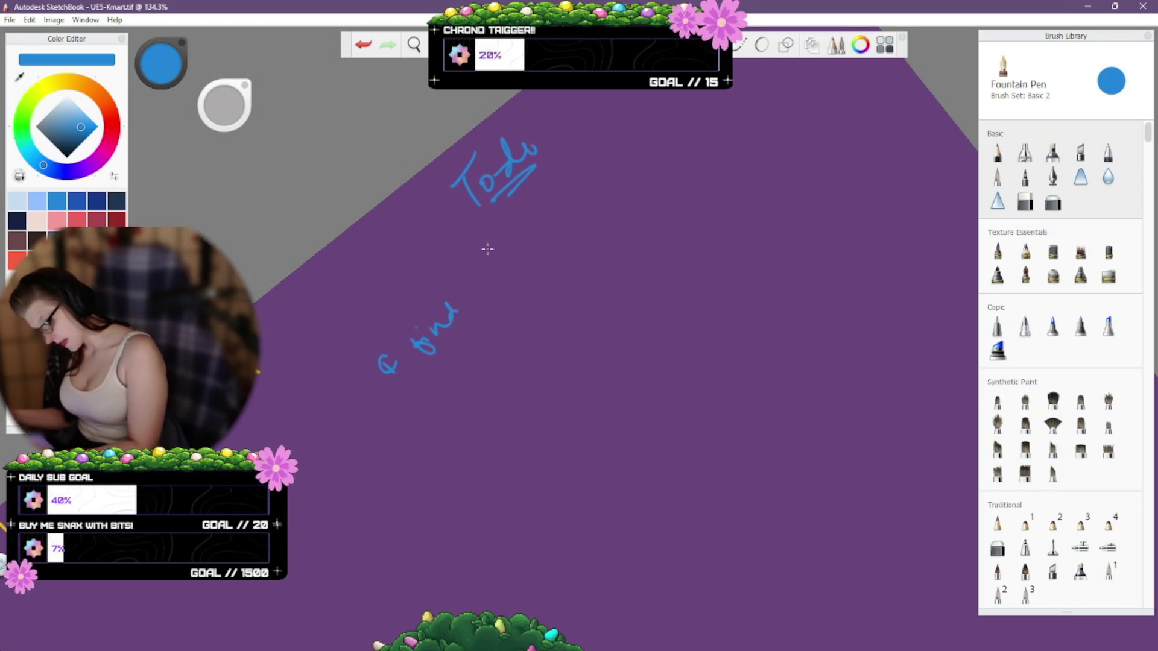
key("ctrl+z")
key("ctrl+y")
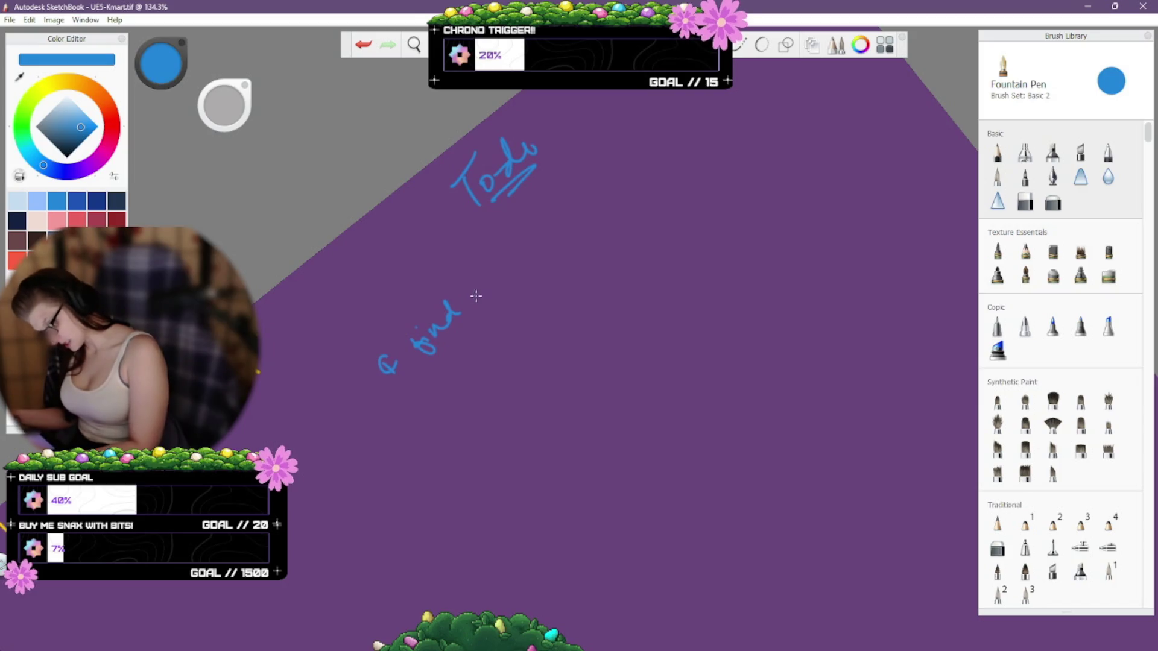
Continue the first item with 'dirt piles to connect', undoing stray strokes.
mouse_move(478, 286)
left_mouse_down()
mouse_move(468, 298)
mouse_move(509, 260)
left_mouse_up()
mouse_move(524, 266)
left_mouse_down()
mouse_move(537, 235)
mouse_move(558, 238)
mouse_move(564, 219)
mouse_move(597, 198)
left_mouse_up()
key("ctrl+z")
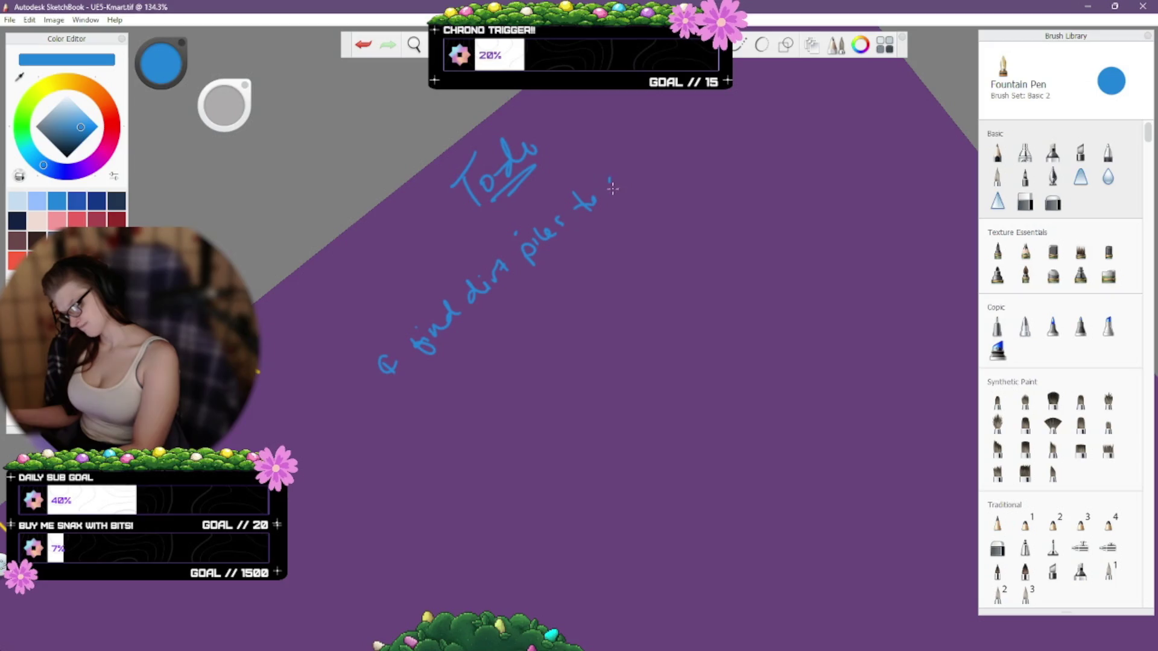
mouse_move(612, 188)
left_mouse_down()
mouse_move(673, 132)
mouse_move(700, 138)
mouse_move(754, 76)
left_mouse_up()
key("ctrl+z")
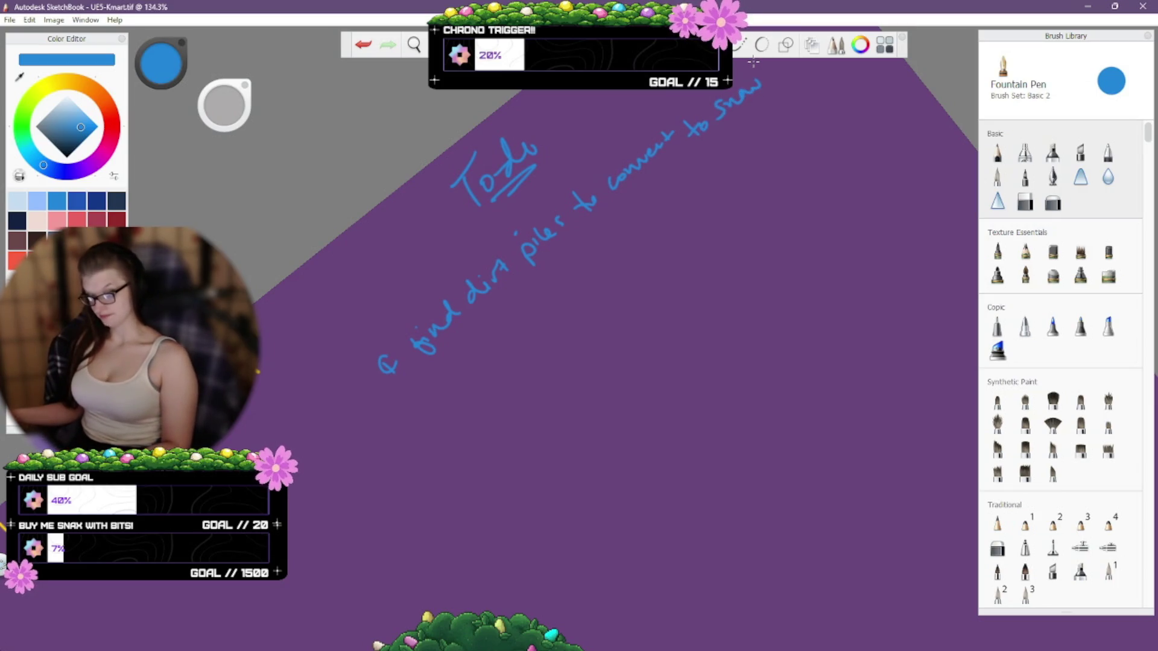
Pan the note, erase the messy 'to Snow' ending and rewrite it cleanly.
key("space")
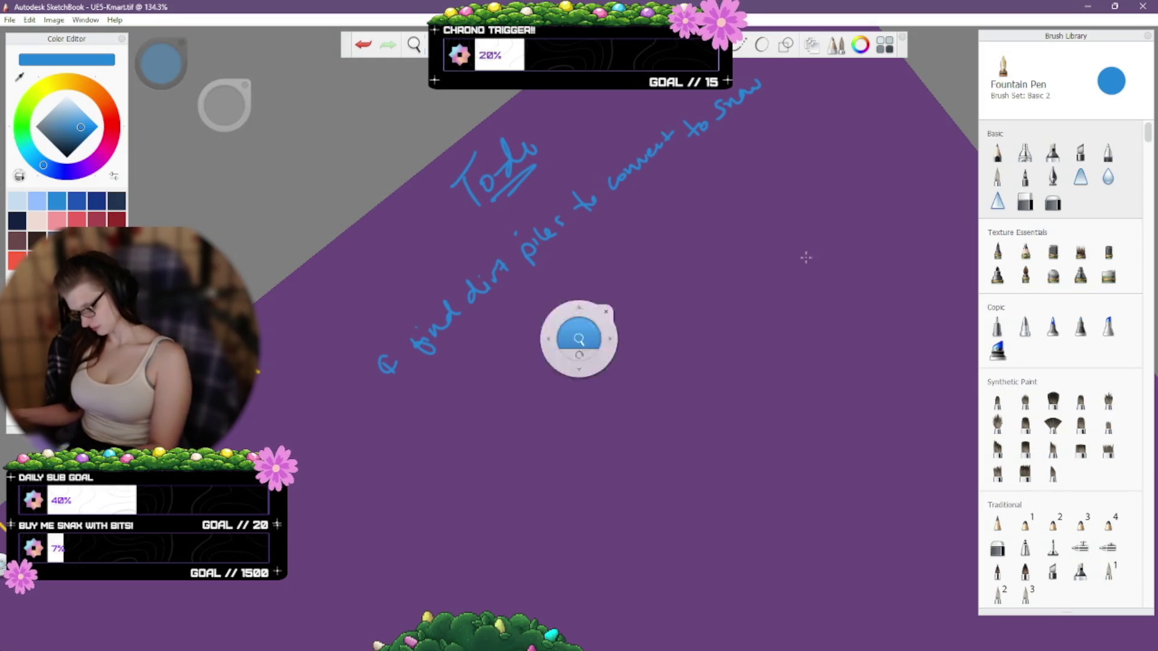
left_click_drag(794, 252, 801, 298)
key("ctrl+z")
key("ctrl+z")
key("ctrl+z")
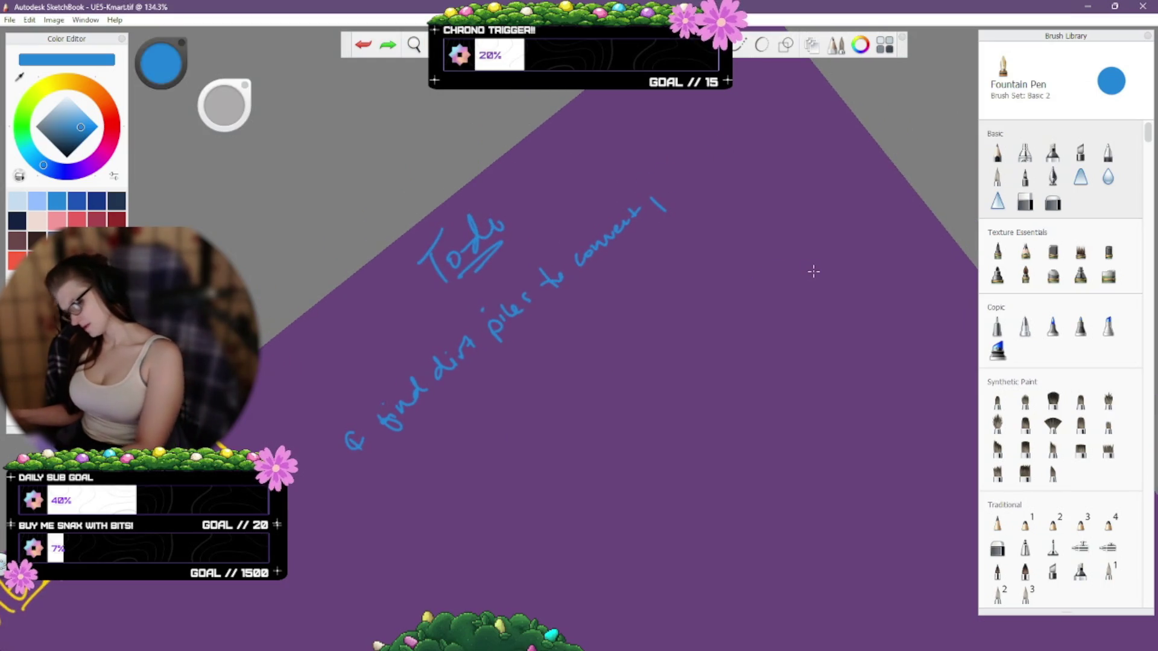
mouse_move(664, 183)
left_mouse_down()
mouse_move(656, 201)
mouse_move(731, 137)
left_mouse_up()
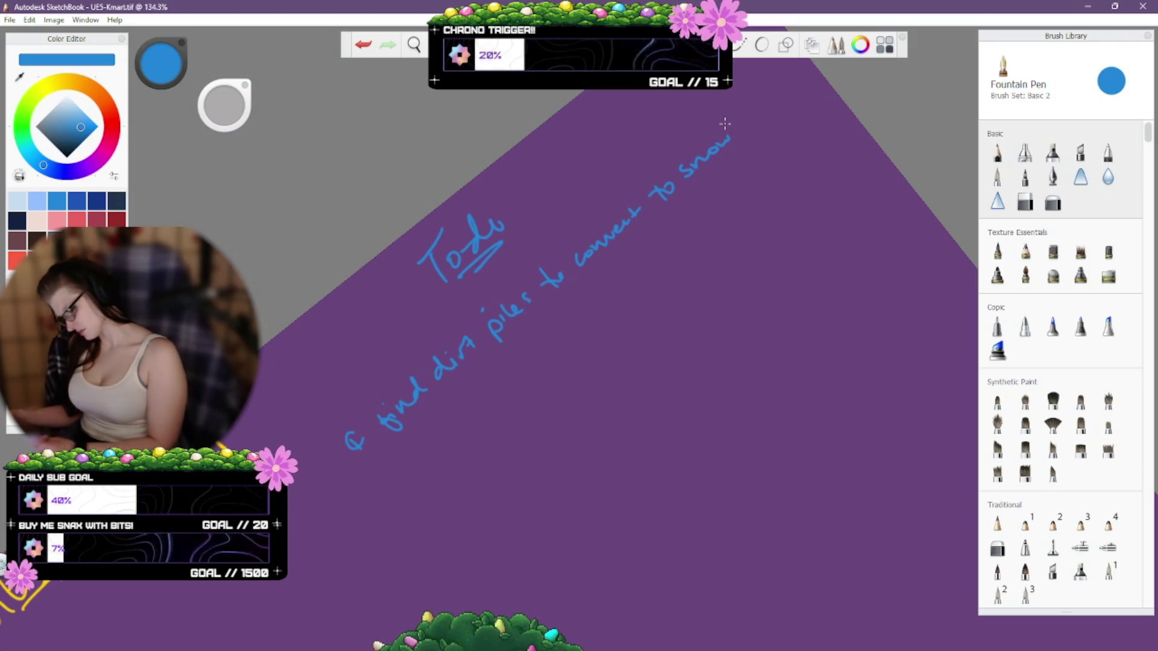
mouse_move(373, 463)
left_mouse_down()
mouse_move(387, 463)
mouse_move(381, 474)
mouse_move(370, 439)
mouse_move(377, 472)
mouse_move(383, 451)
left_mouse_up()
key("ctrl+z")
key("ctrl+z")
key("ctrl+z")
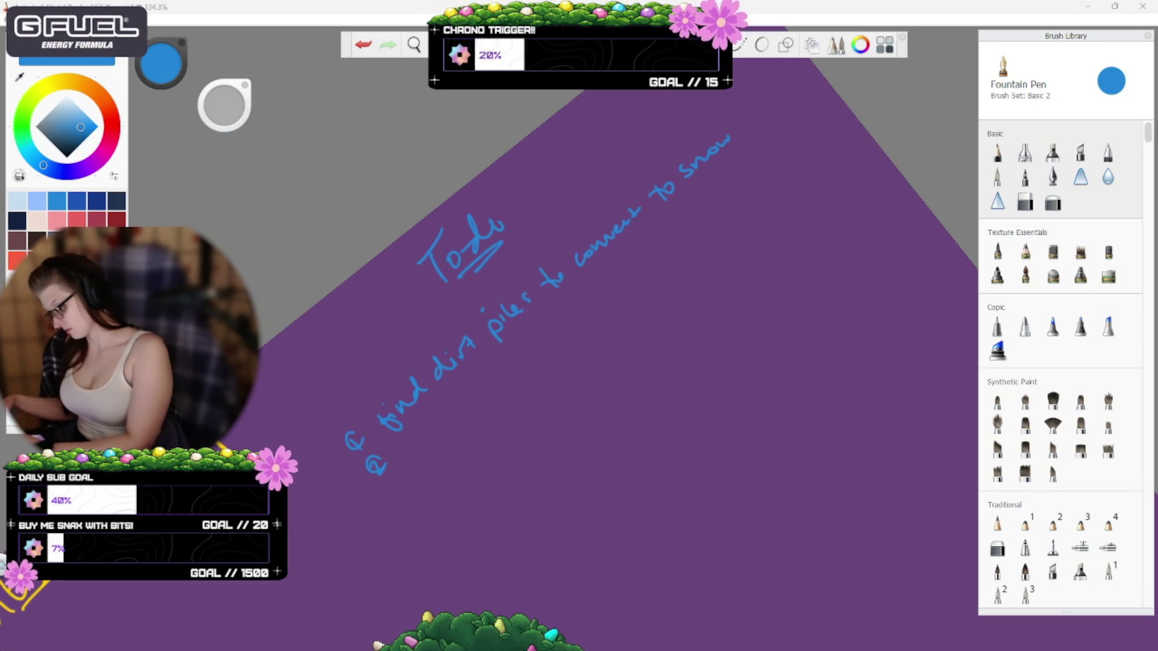
Bring the SketchBook drawing window back into focus.
left_click(270, 215)
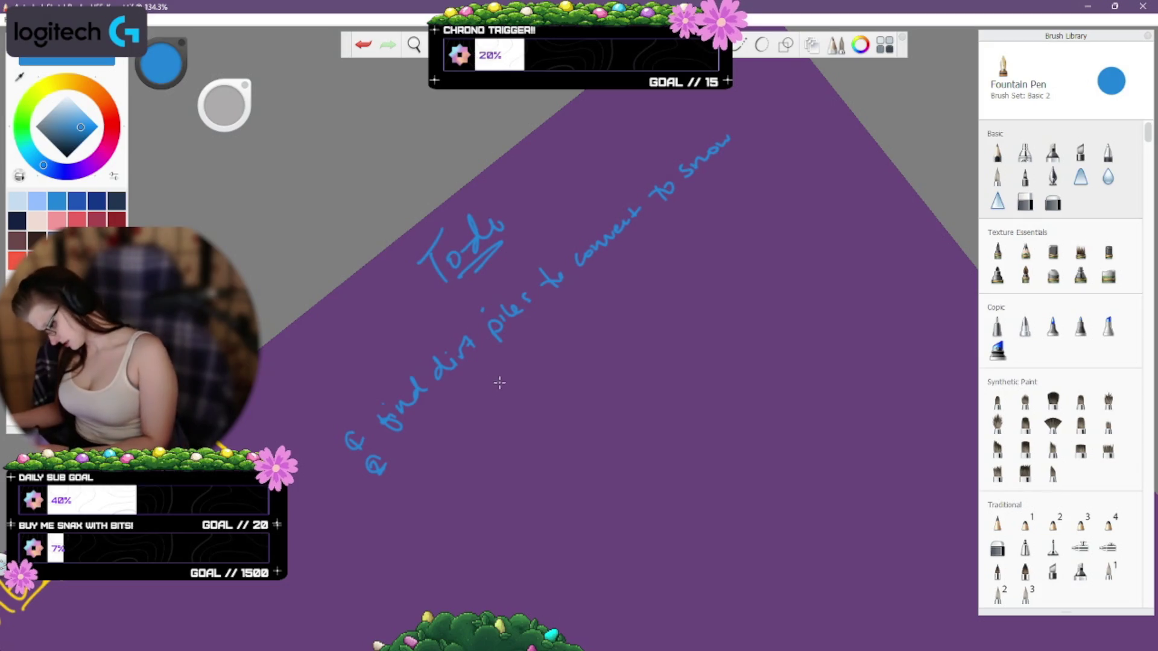
left_click_drag(510, 386, 551, 399)
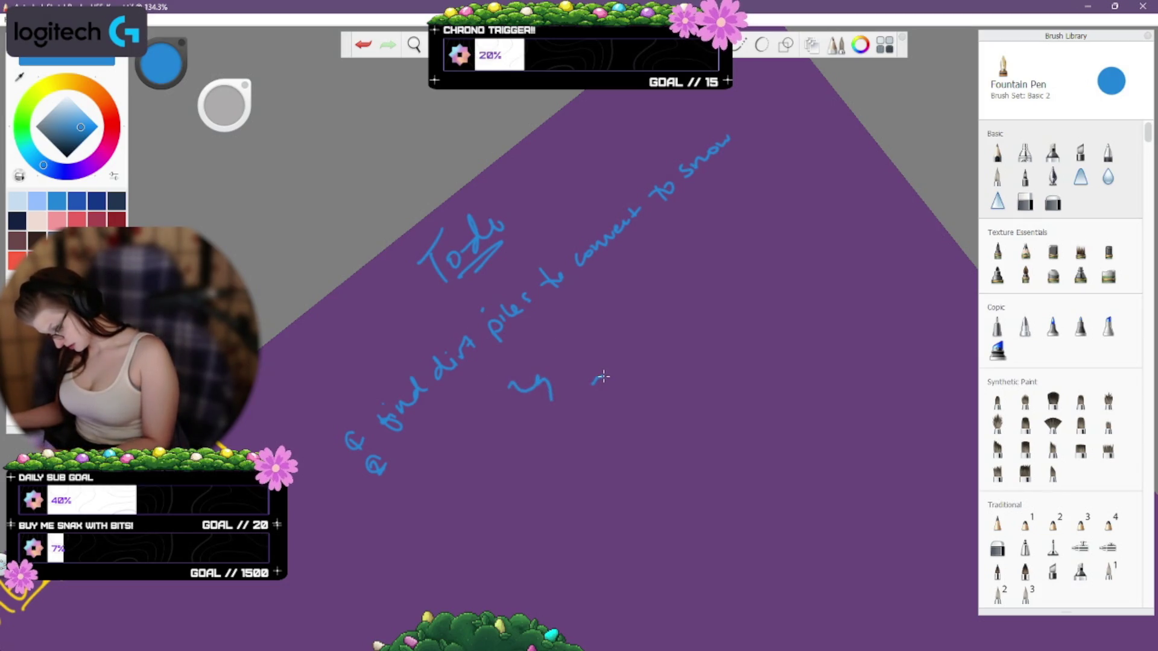
key("ctrl+z")
key("ctrl+z")
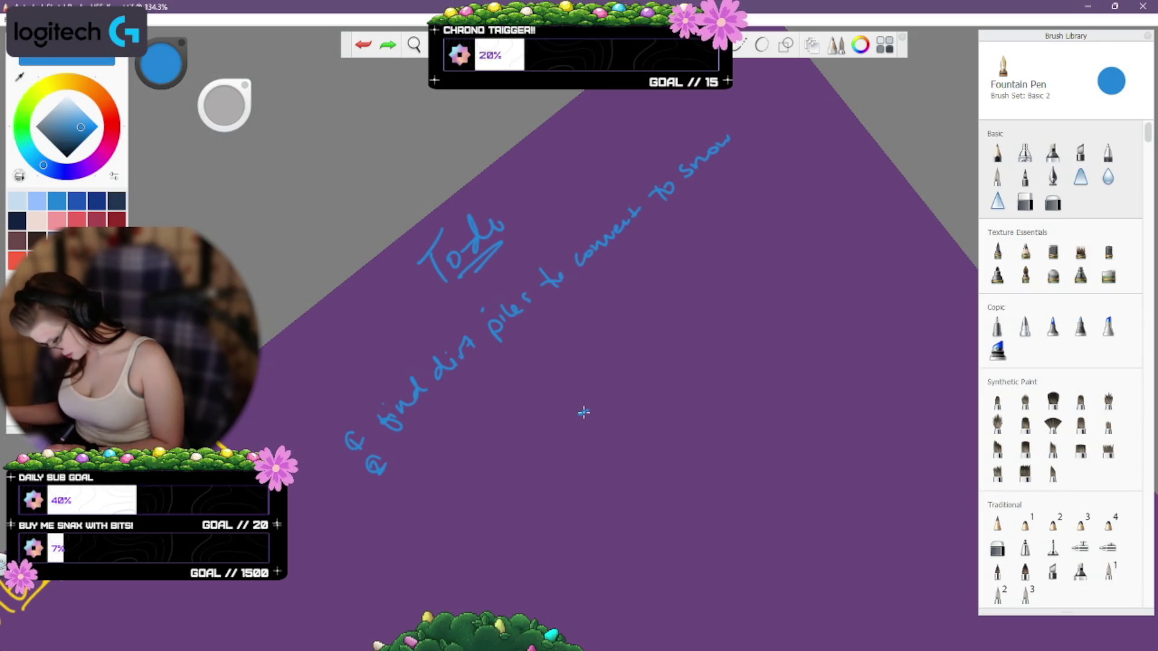
mouse_move(589, 408)
left_mouse_down()
mouse_move(597, 397)
mouse_move(554, 427)
mouse_move(639, 387)
mouse_move(687, 415)
mouse_move(503, 467)
mouse_move(518, 449)
left_mouse_up()
left_click(551, 522)
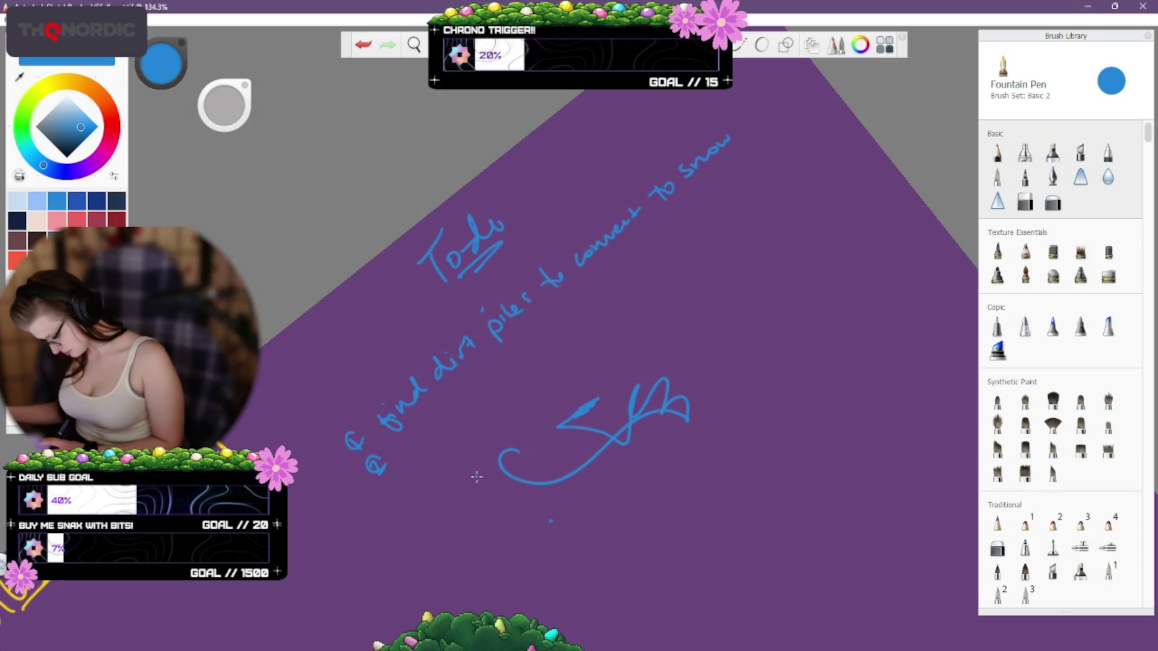
left_click_drag(562, 499, 476, 478)
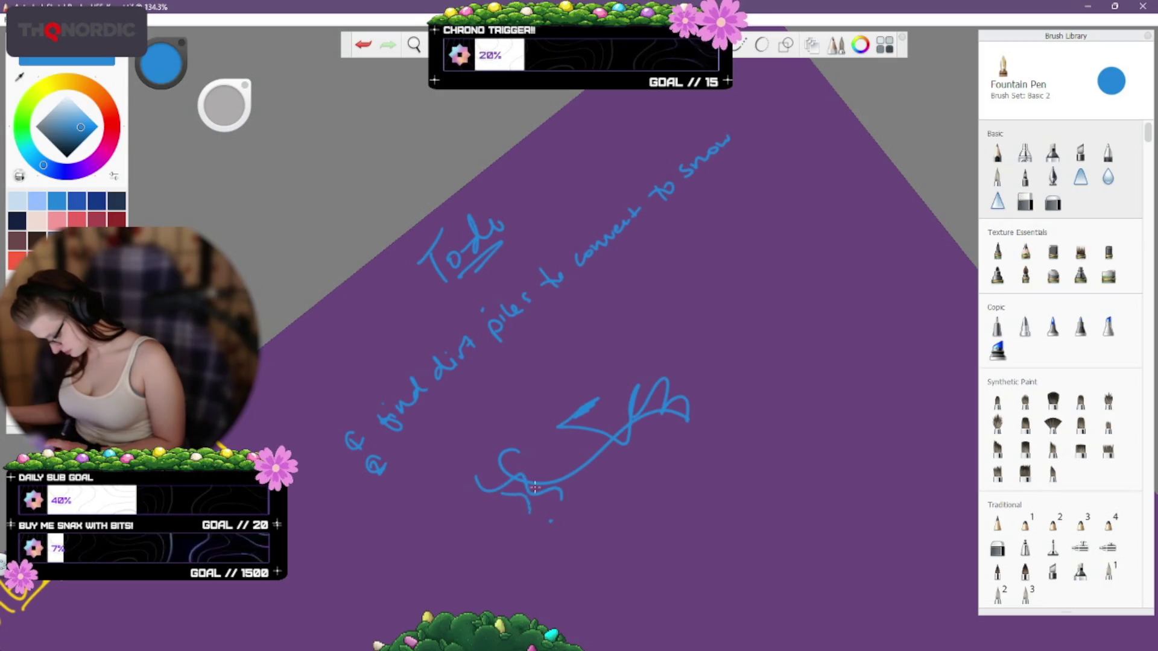
key("ctrl+z")
key("ctrl+z")
key("ctrl+z")
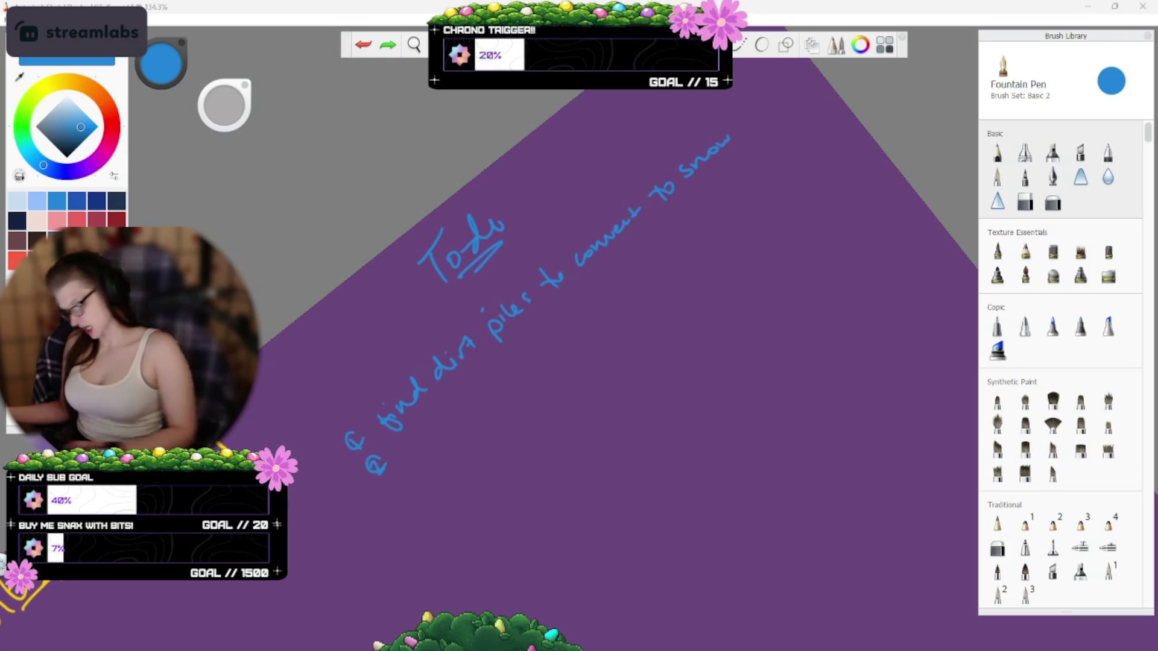
left_click(329, 197)
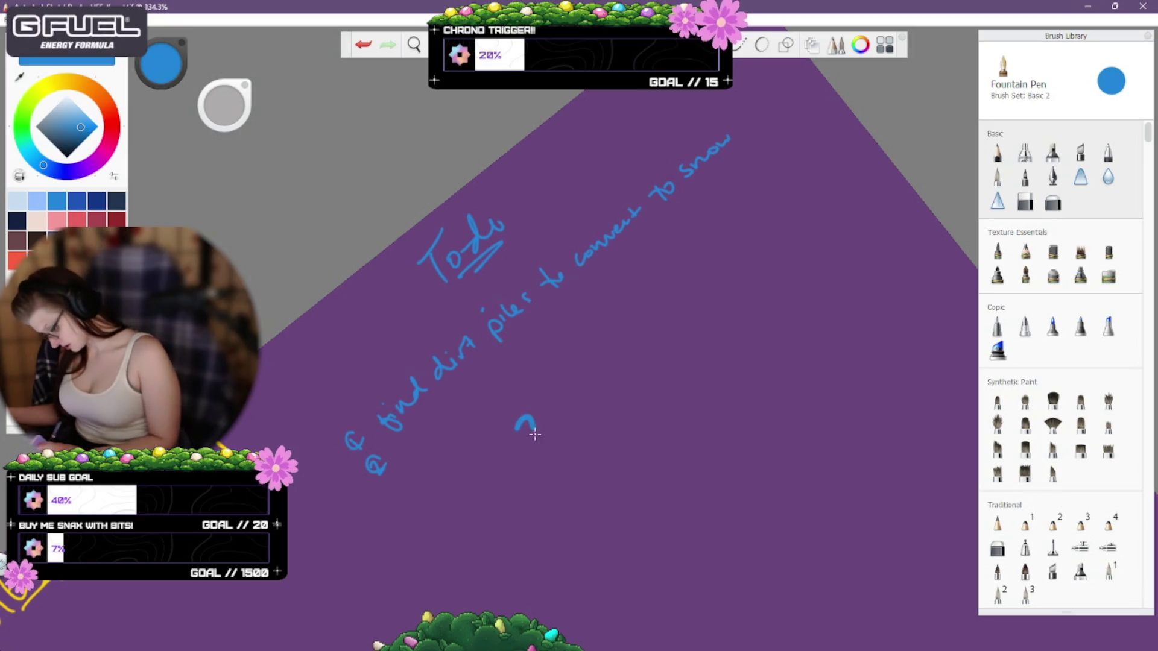
Draw several test strokes below the list and undo each one.
left_click_drag(515, 416, 597, 419)
key("ctrl+z")
mouse_move(497, 447)
left_mouse_down()
mouse_move(567, 403)
mouse_move(524, 460)
left_mouse_up()
key("ctrl+z")
left_click_drag(532, 413, 542, 448)
key("ctrl+z")
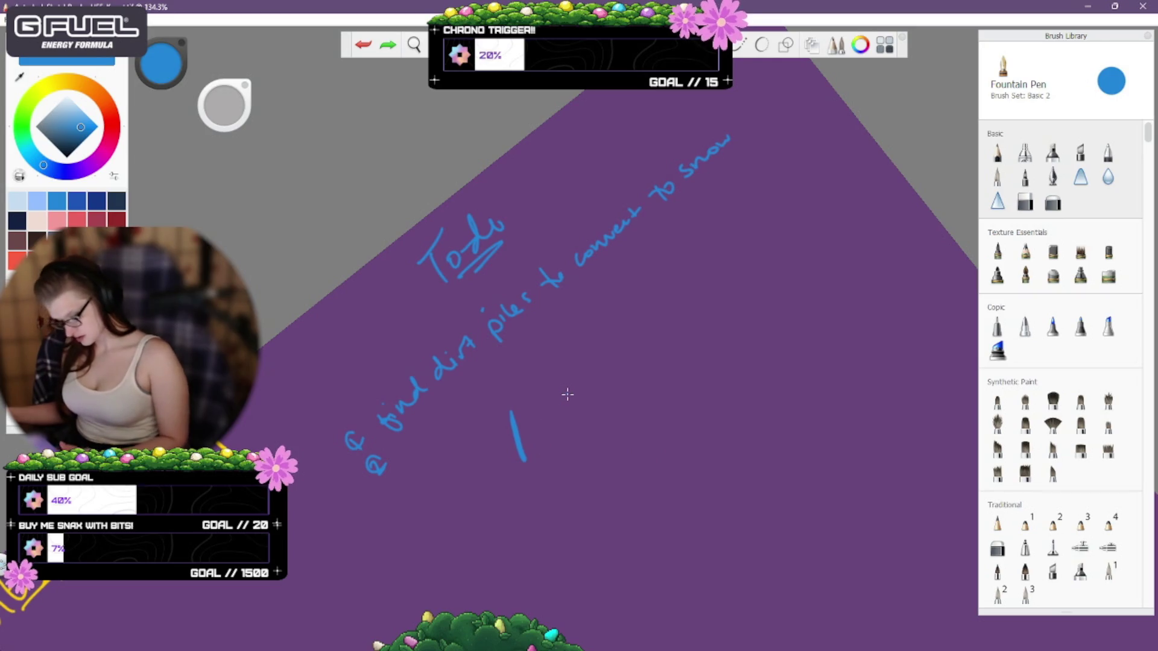
key("ctrl+z")
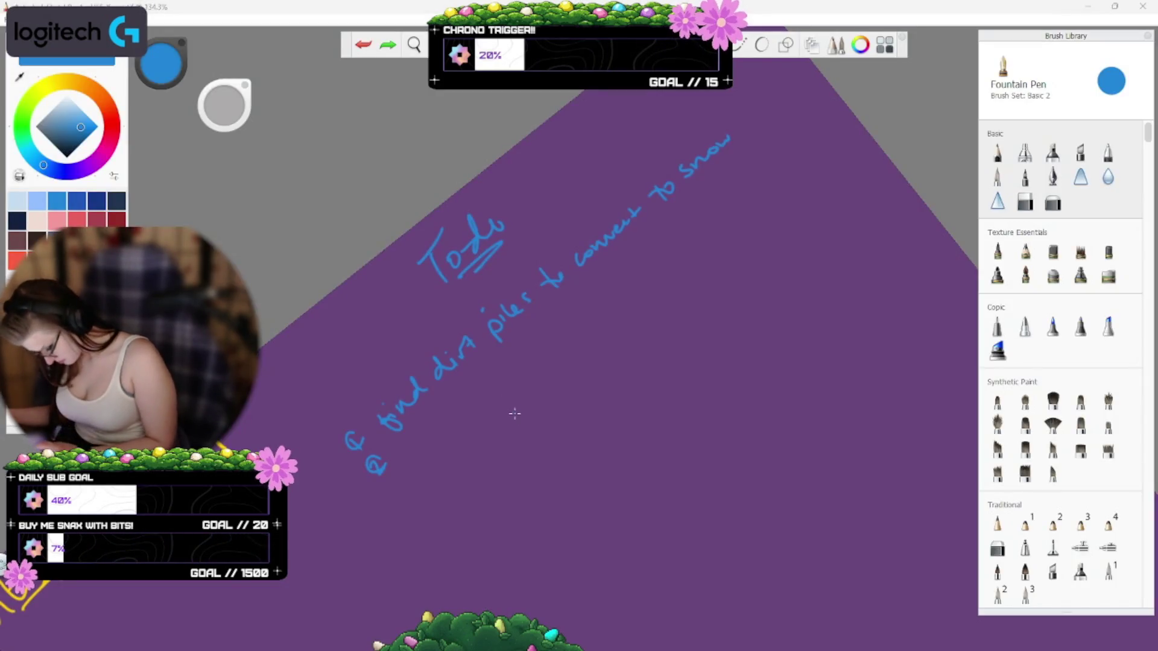
mouse_move(516, 415)
left_mouse_down()
mouse_move(542, 446)
mouse_move(609, 480)
left_mouse_up()
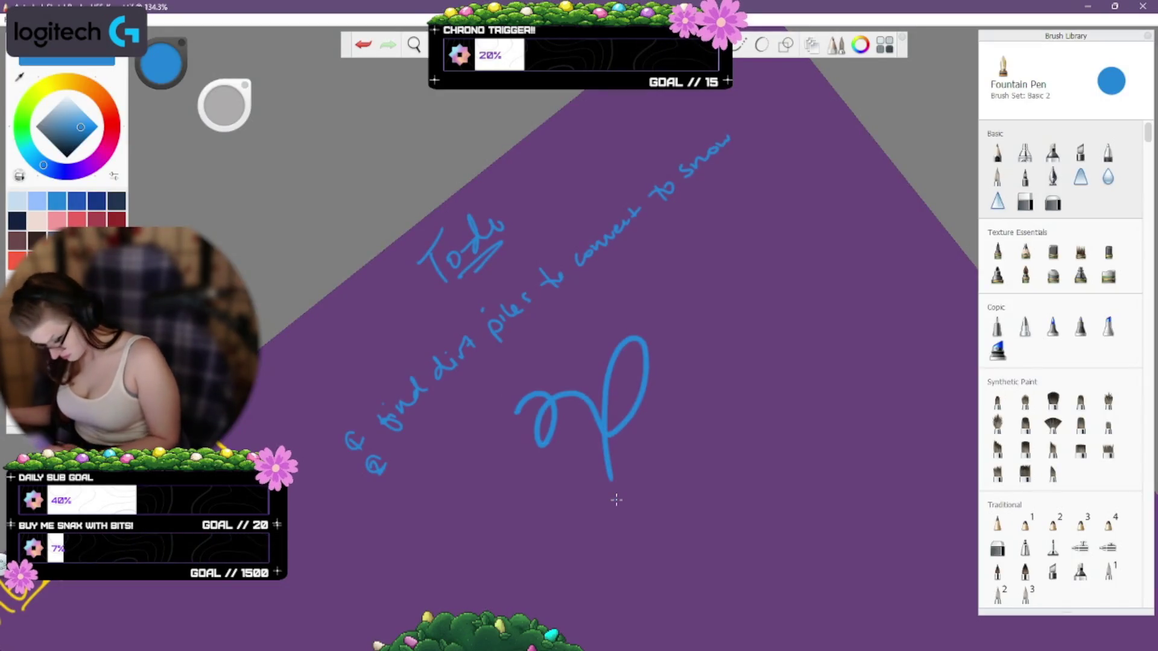
key("ctrl+z")
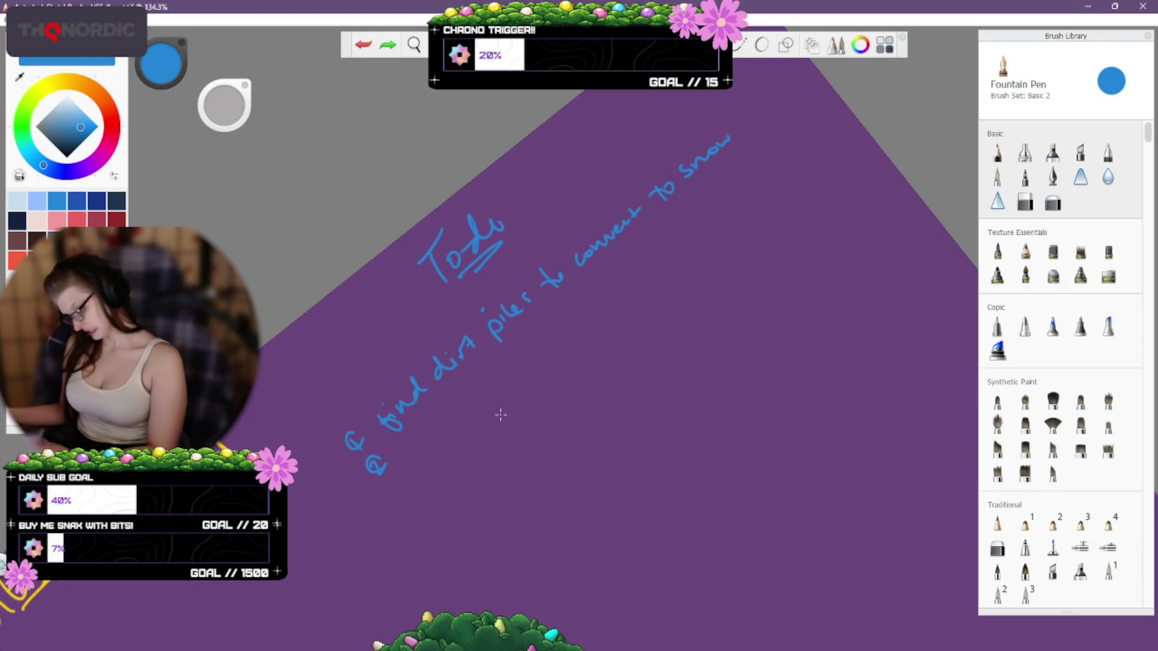
mouse_move(514, 455)
left_mouse_down()
mouse_move(582, 437)
mouse_move(627, 386)
left_mouse_up()
key("ctrl+z")
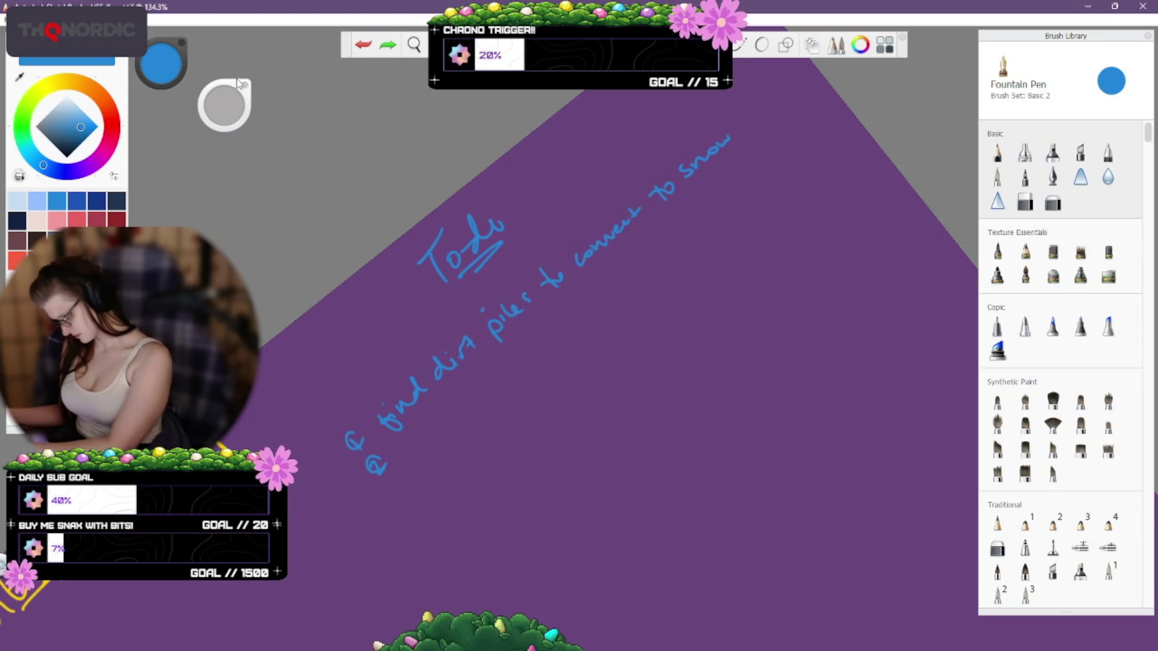
Shrink the Fountain Pen size to about 3 with the brush puck, then park the puck top right.
mouse_move(239, 72)
left_mouse_down()
mouse_move(258, 100)
mouse_move(721, 497)
mouse_move(748, 450)
left_mouse_up()
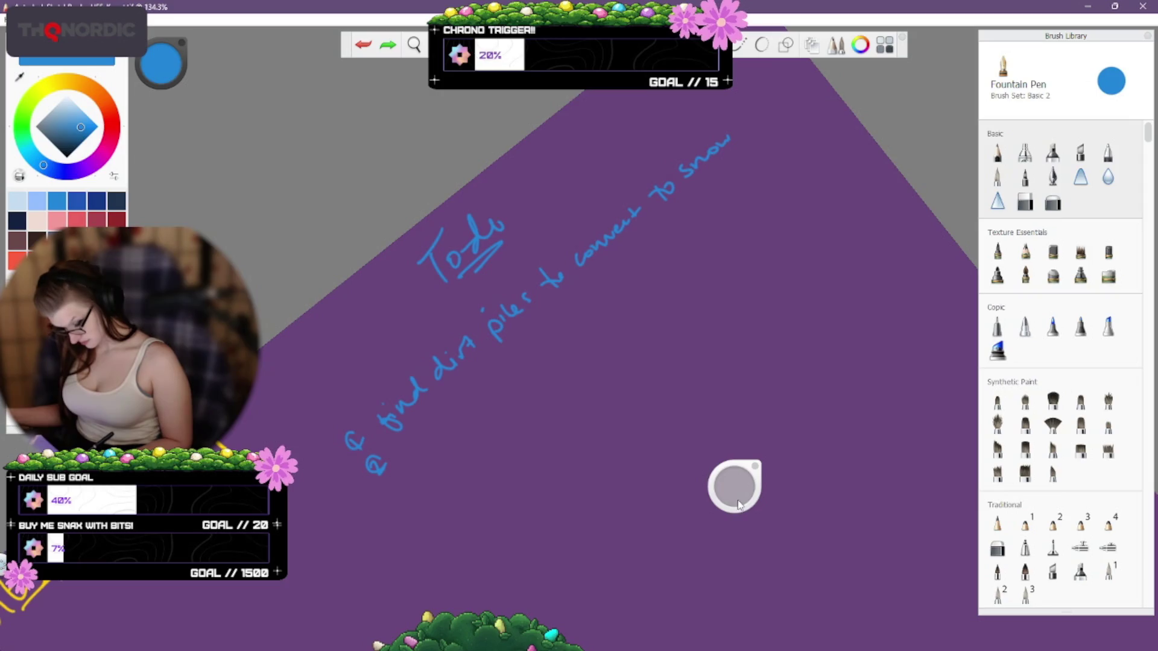
mouse_move(734, 503)
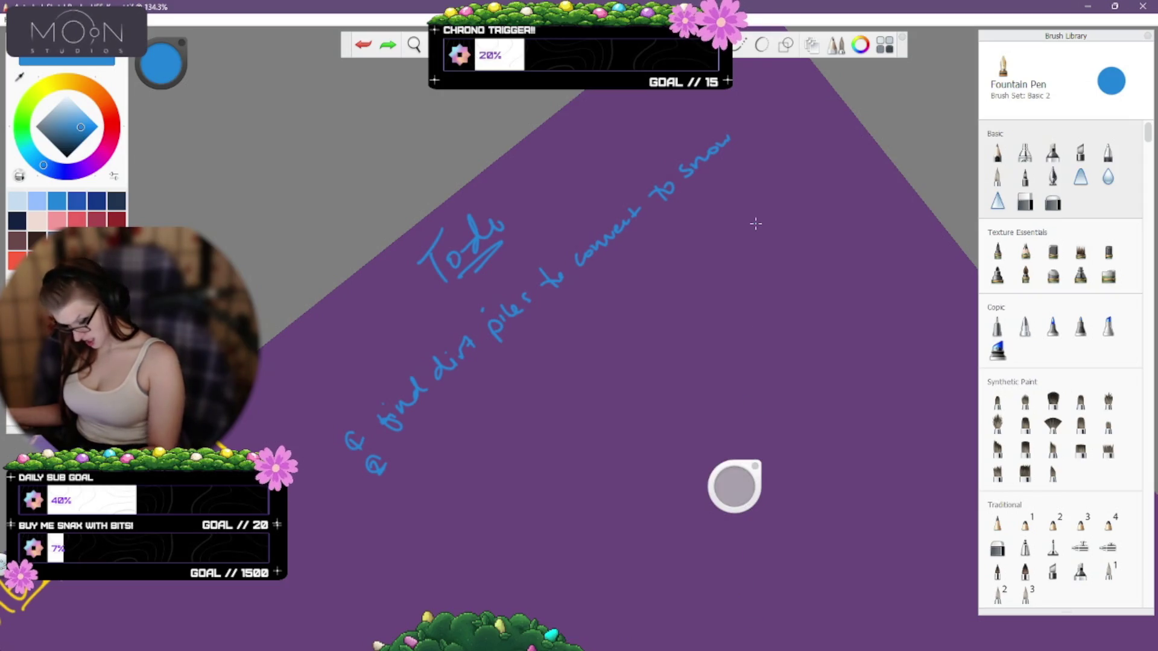
left_click_drag(733, 505, 683, 507)
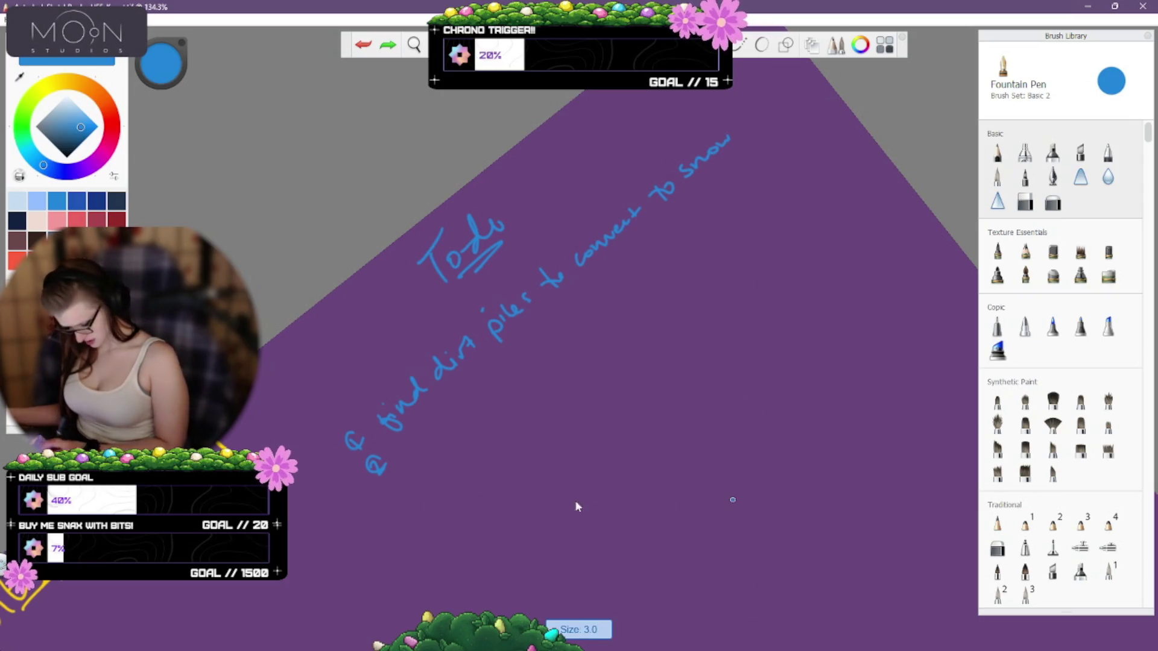
mouse_move(438, 517)
left_mouse_down()
mouse_move(431, 493)
mouse_move(543, 470)
left_mouse_up()
key("ctrl+z")
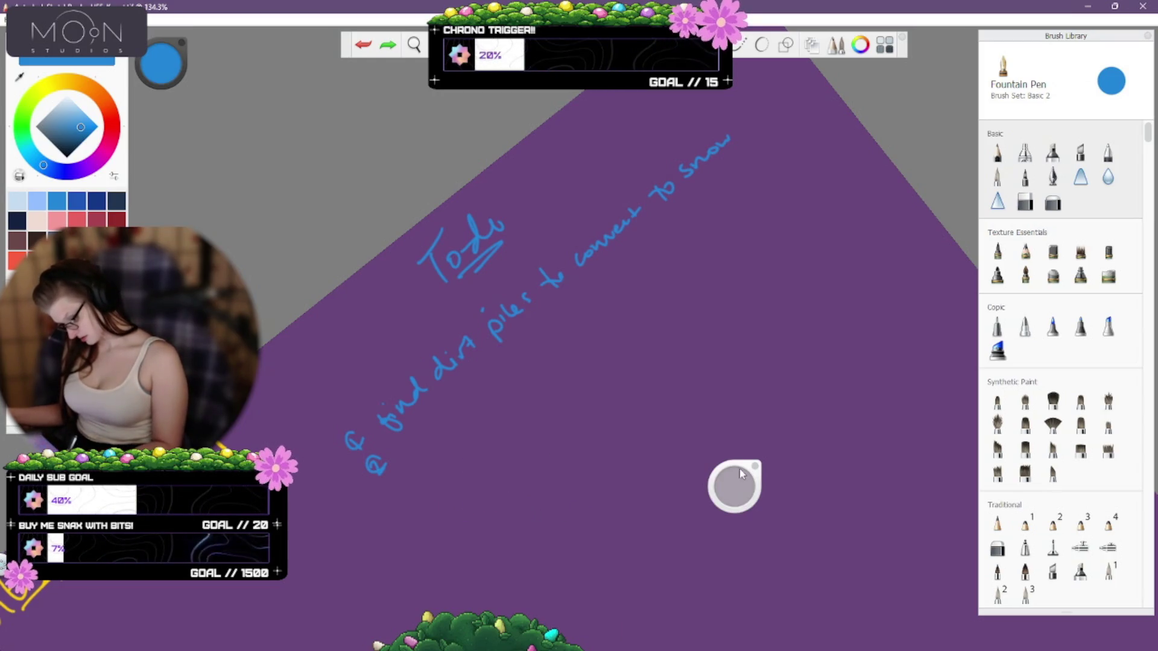
mouse_move(741, 474)
left_mouse_down()
mouse_move(950, 86)
mouse_move(923, 103)
left_mouse_up()
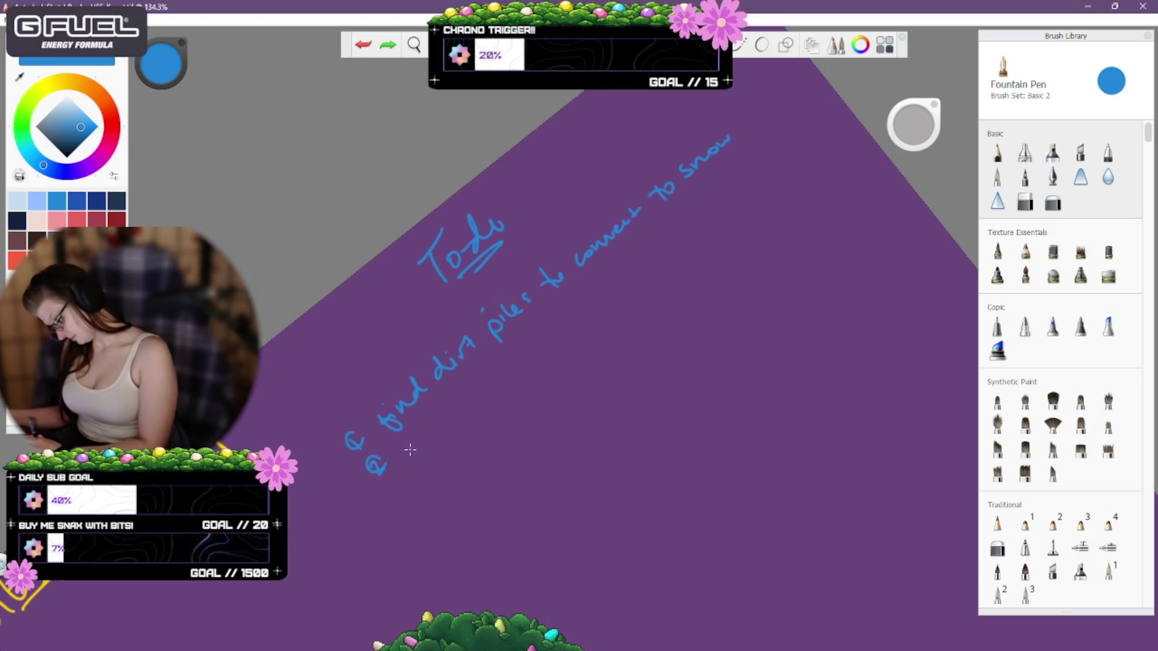
Handwrite 'find other snow stuff' after the second @ bullet.
left_click_drag(402, 466, 552, 320)
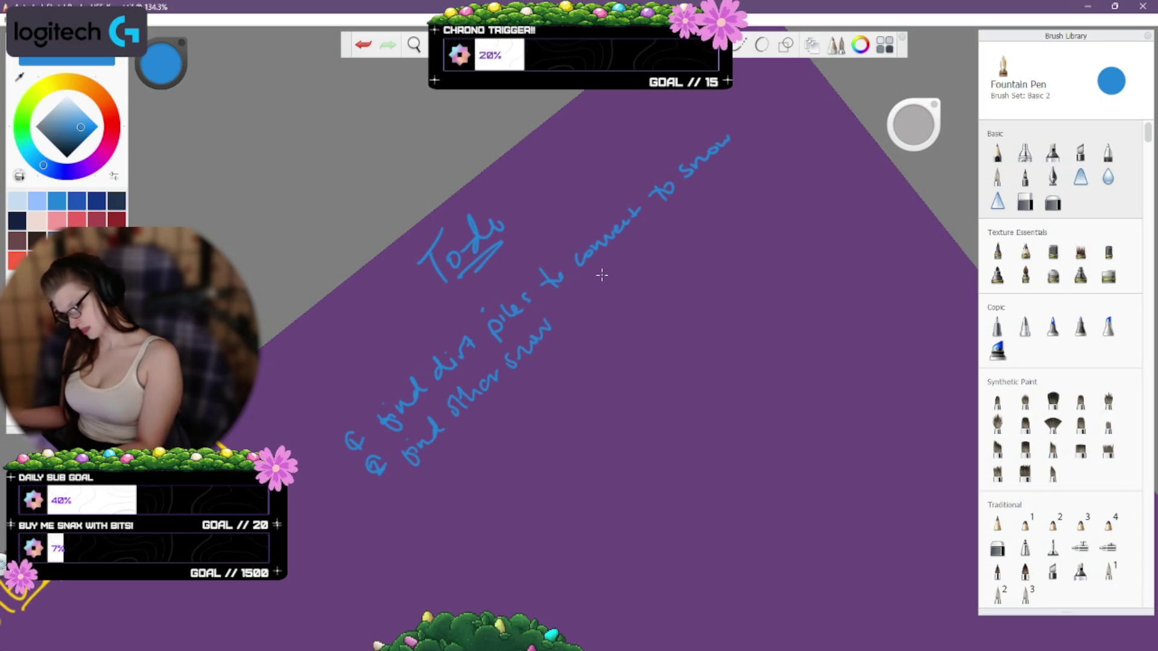
left_click_drag(561, 313, 584, 294)
key("ctrl+z")
left_click_drag(605, 288, 615, 273)
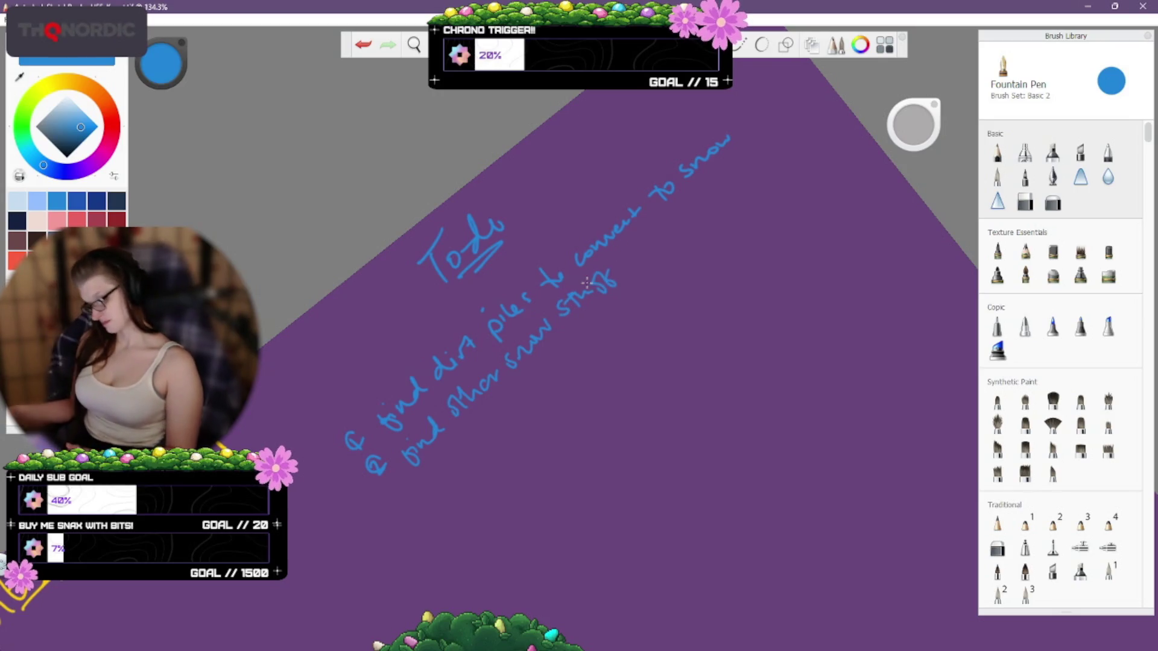
Shift the list up in view and draw a third @ bullet beneath it.
key("space")
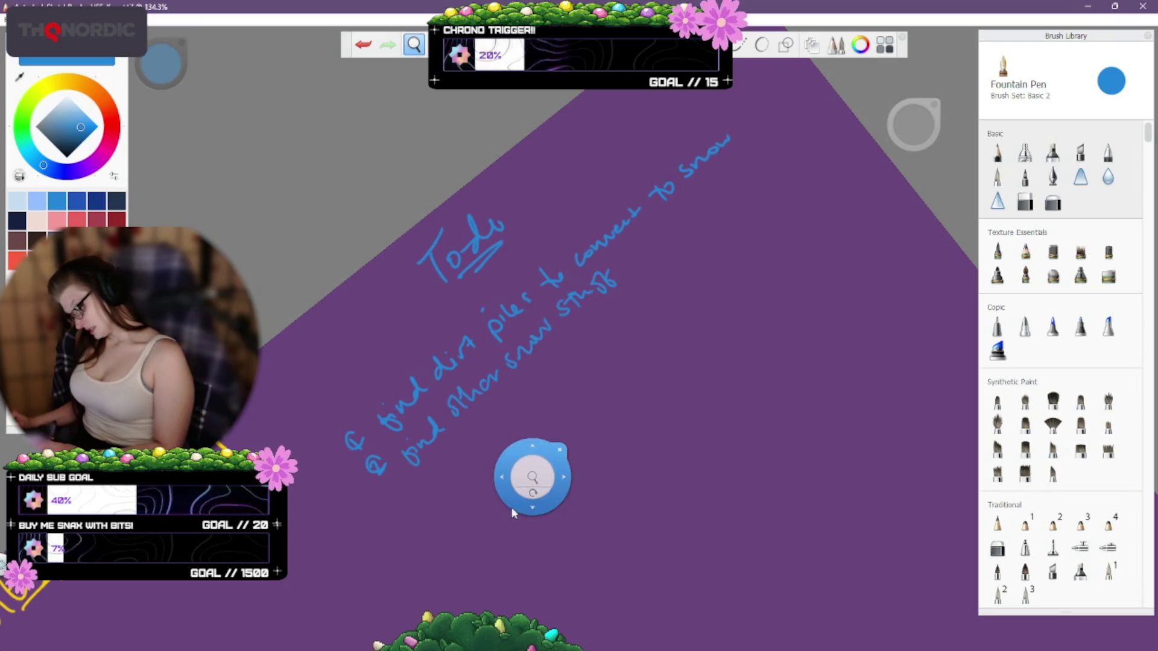
mouse_move(512, 509)
left_mouse_down()
mouse_move(561, 390)
mouse_move(527, 414)
left_mouse_up()
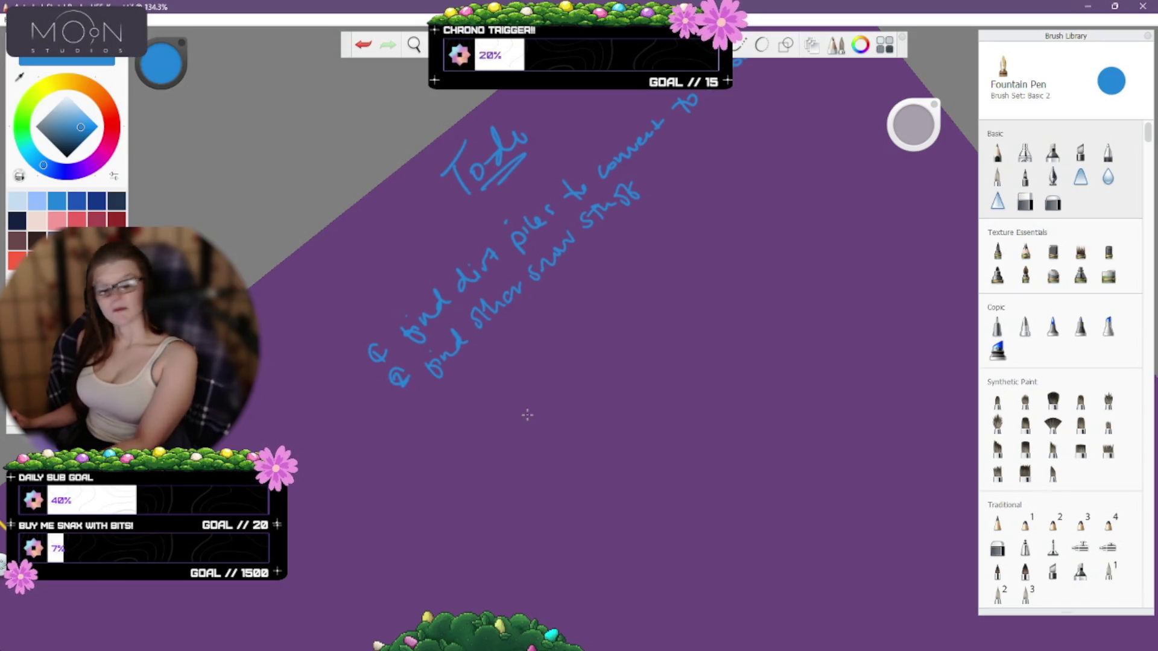
mouse_move(438, 422)
left_mouse_down()
mouse_move(429, 409)
mouse_move(426, 423)
mouse_move(431, 403)
left_mouse_up()
key("ctrl+z")
key("ctrl+z")
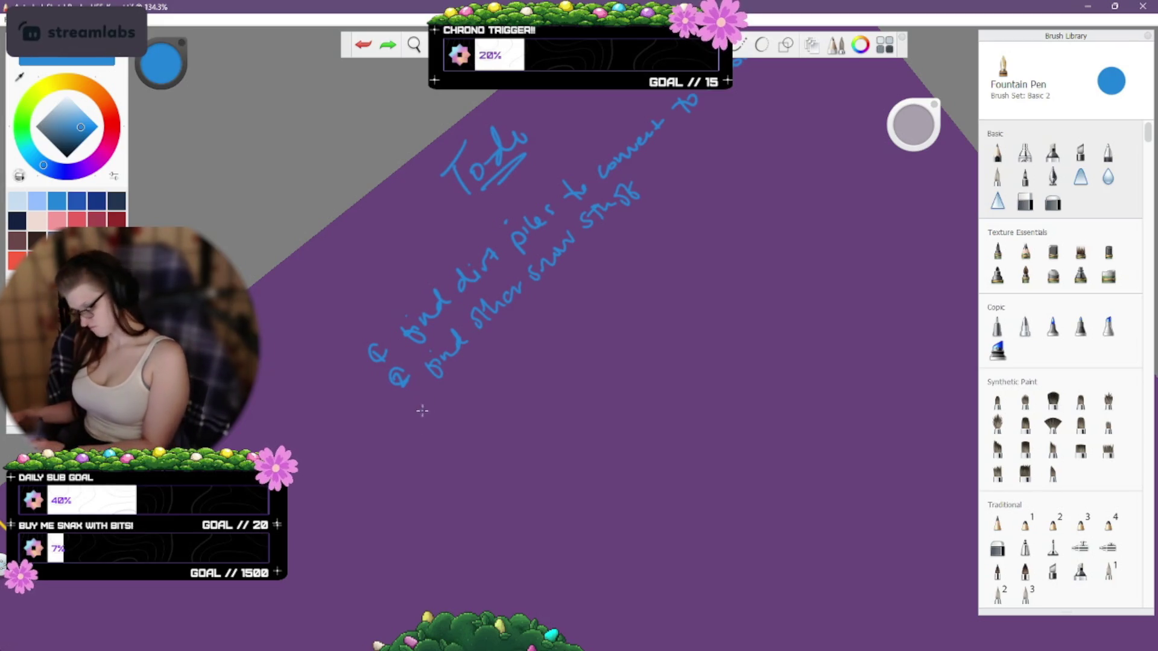
mouse_move(421, 406)
left_mouse_down()
mouse_move(431, 412)
mouse_move(416, 423)
mouse_move(435, 397)
left_mouse_up()
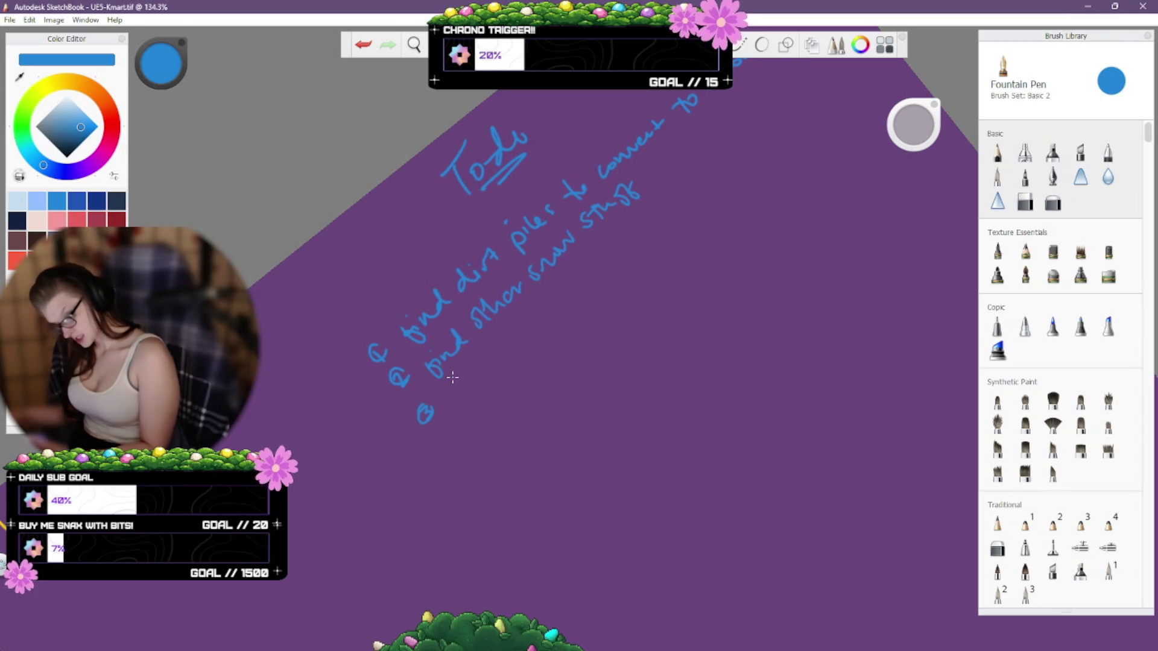
Handwrite 'figure out vert paint for painting' as the third item's first line.
mouse_move(447, 401)
left_mouse_down()
mouse_move(461, 415)
mouse_move(476, 406)
mouse_move(496, 355)
mouse_move(541, 329)
left_mouse_up()
key("ctrl+z")
key("ctrl+z")
key("ctrl+z")
key("ctrl+z")
key("ctrl+z")
key("ctrl+z")
mouse_move(554, 315)
left_mouse_down()
mouse_move(582, 290)
mouse_move(583, 301)
left_mouse_up()
key("ctrl+z")
left_click_drag(579, 288, 594, 283)
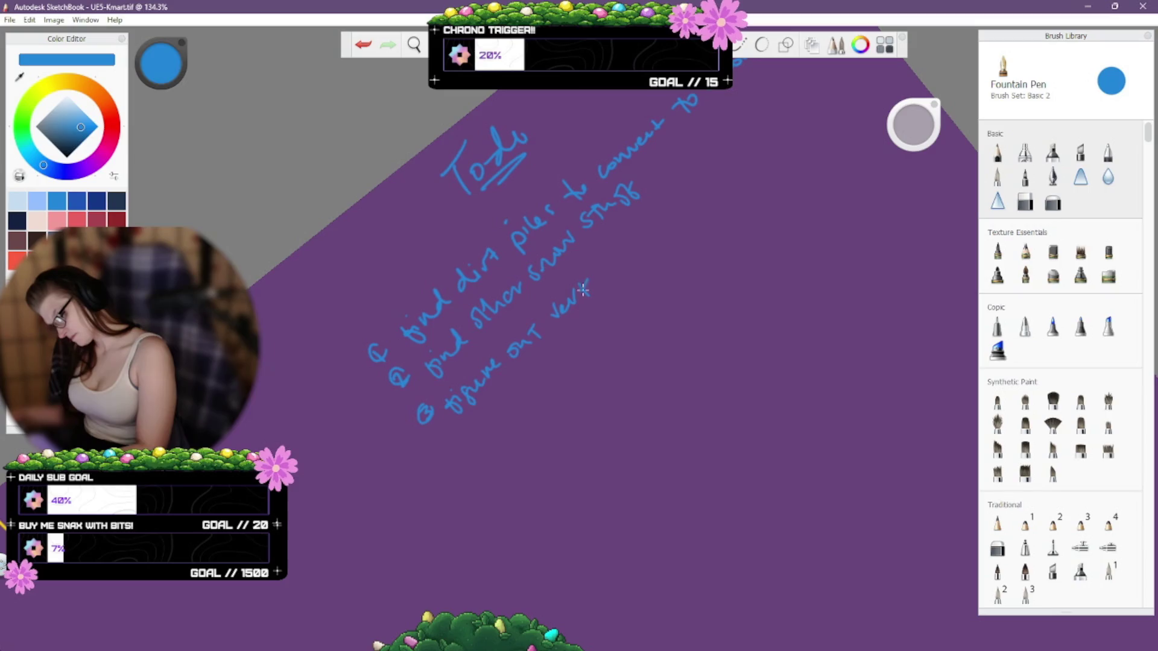
left_click_drag(604, 283, 601, 273)
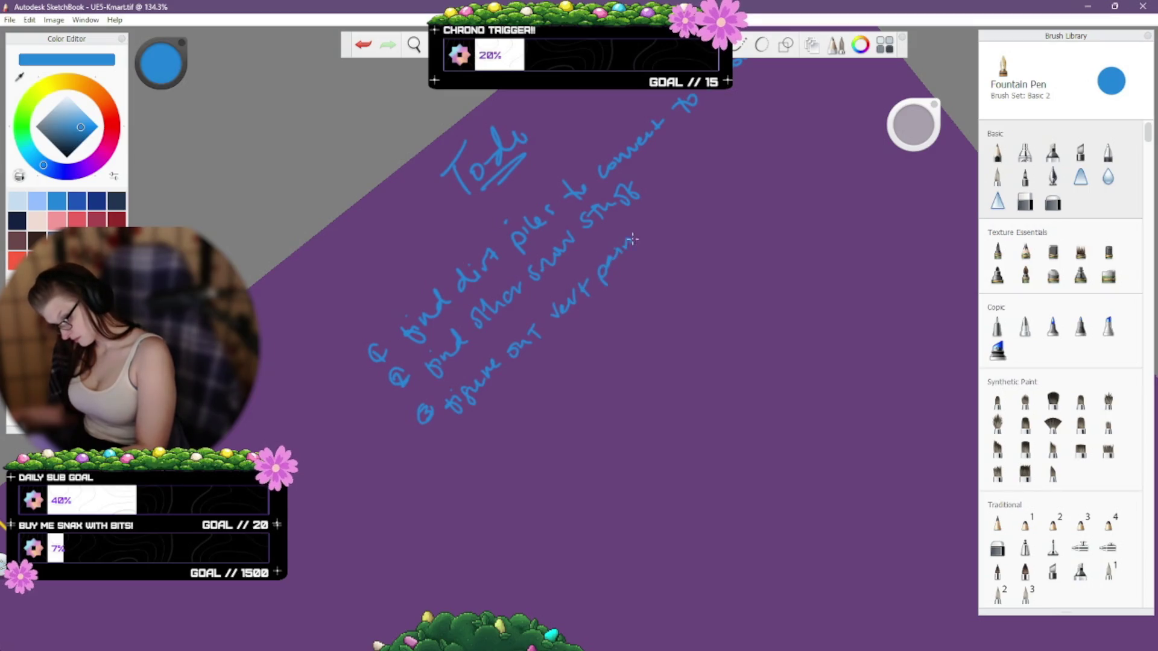
left_click_drag(628, 237, 639, 222)
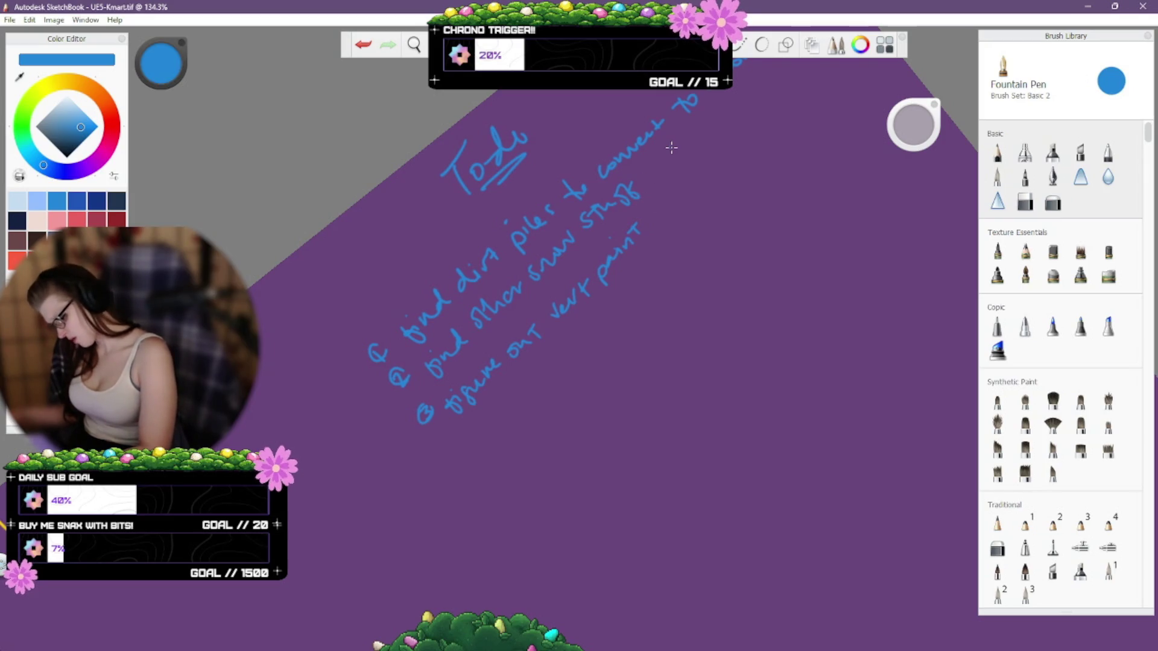
mouse_move(666, 227)
left_mouse_down()
mouse_move(664, 205)
mouse_move(669, 216)
mouse_move(738, 139)
left_mouse_up()
key("ctrl+z")
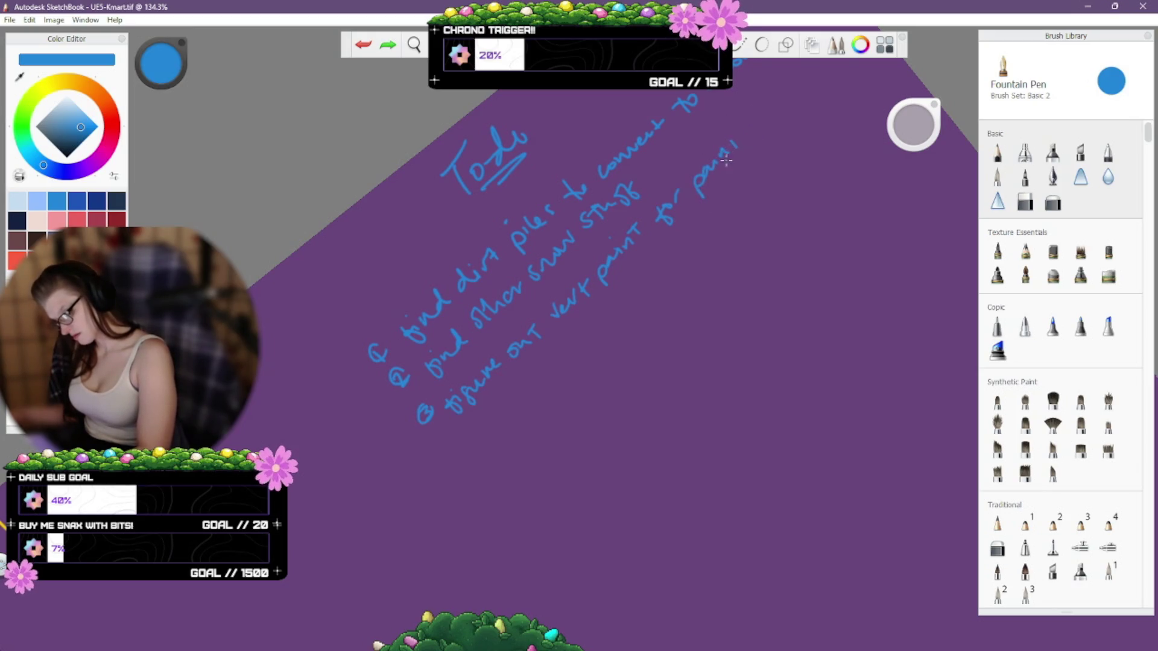
left_click_drag(761, 124, 772, 114)
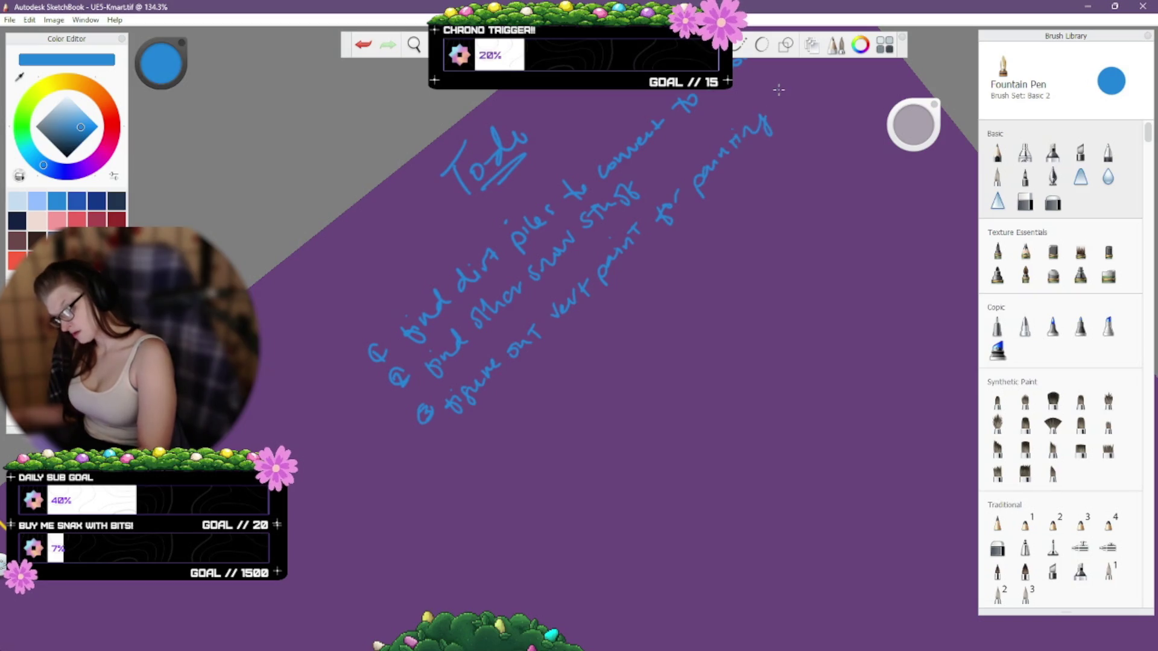
Add the line 'snow on everything', underline 'vert paint' and 'dirt piles', and remove the stray 4.
mouse_move(485, 415)
left_mouse_down()
mouse_move(488, 427)
mouse_move(522, 377)
mouse_move(664, 264)
left_mouse_up()
key("ctrl+z")
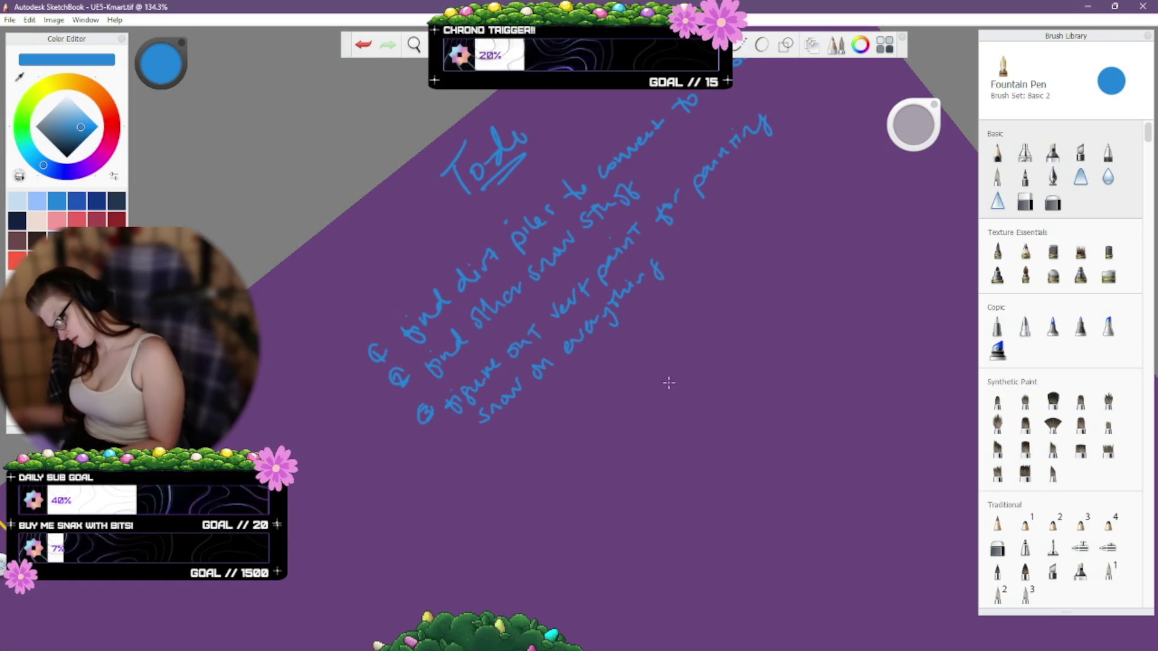
left_click_drag(572, 312, 639, 248)
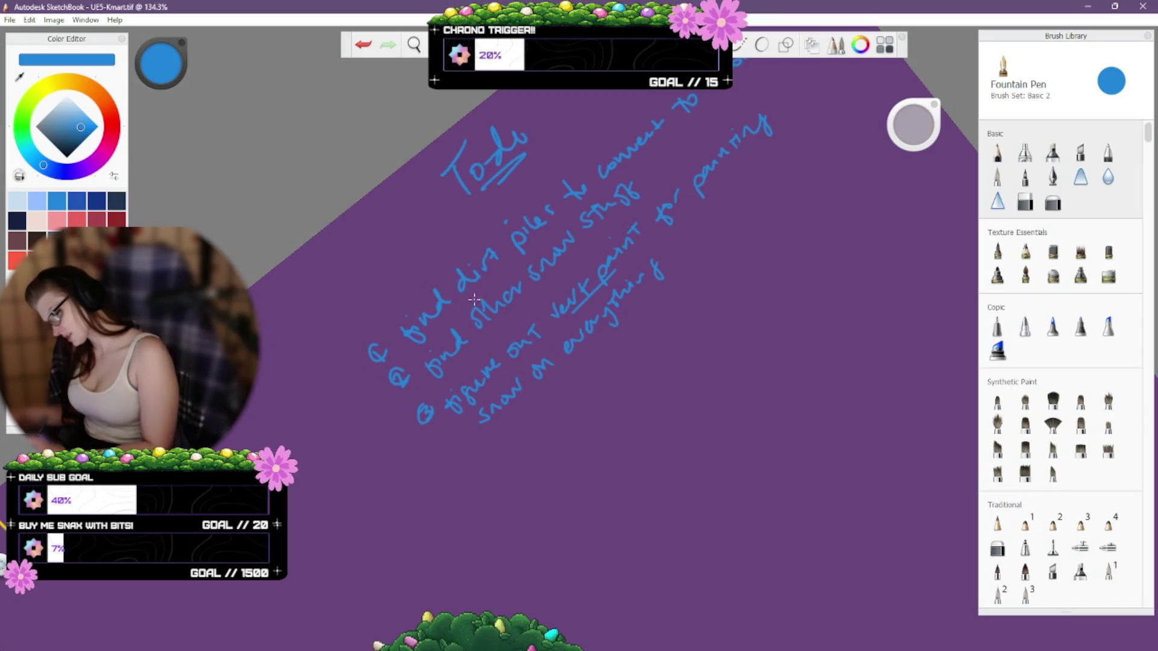
left_click_drag(480, 289, 523, 251)
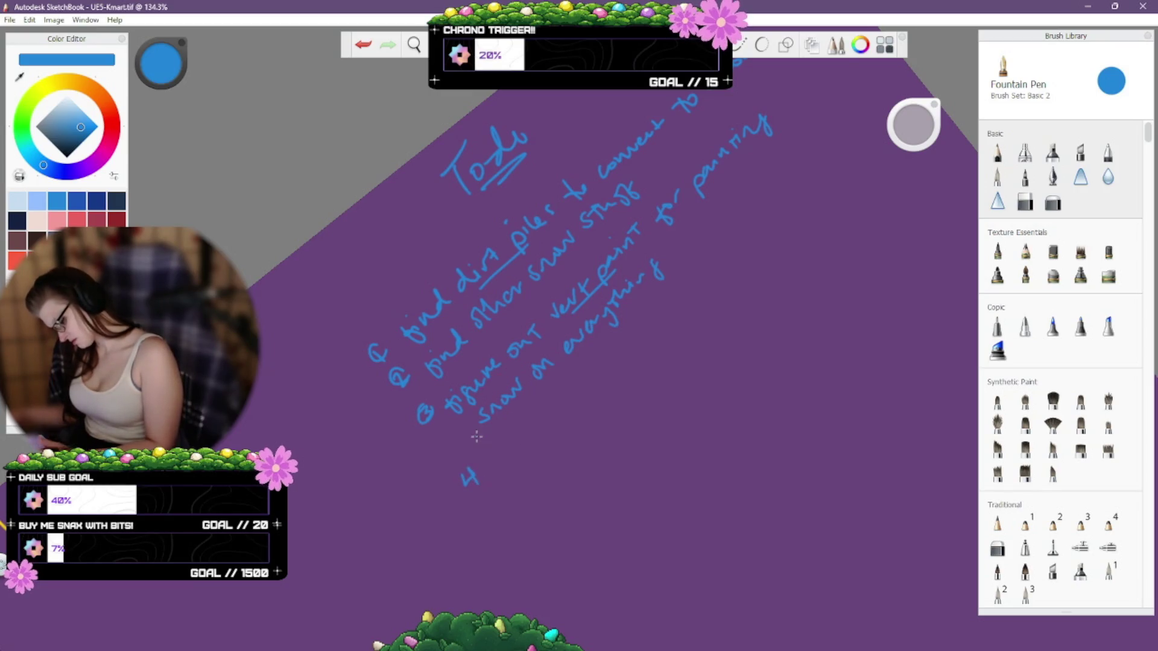
key("ctrl+z")
Write '@ add blend stuff to All mats to' as the fourth item's first line.
left_click_drag(471, 468, 476, 481)
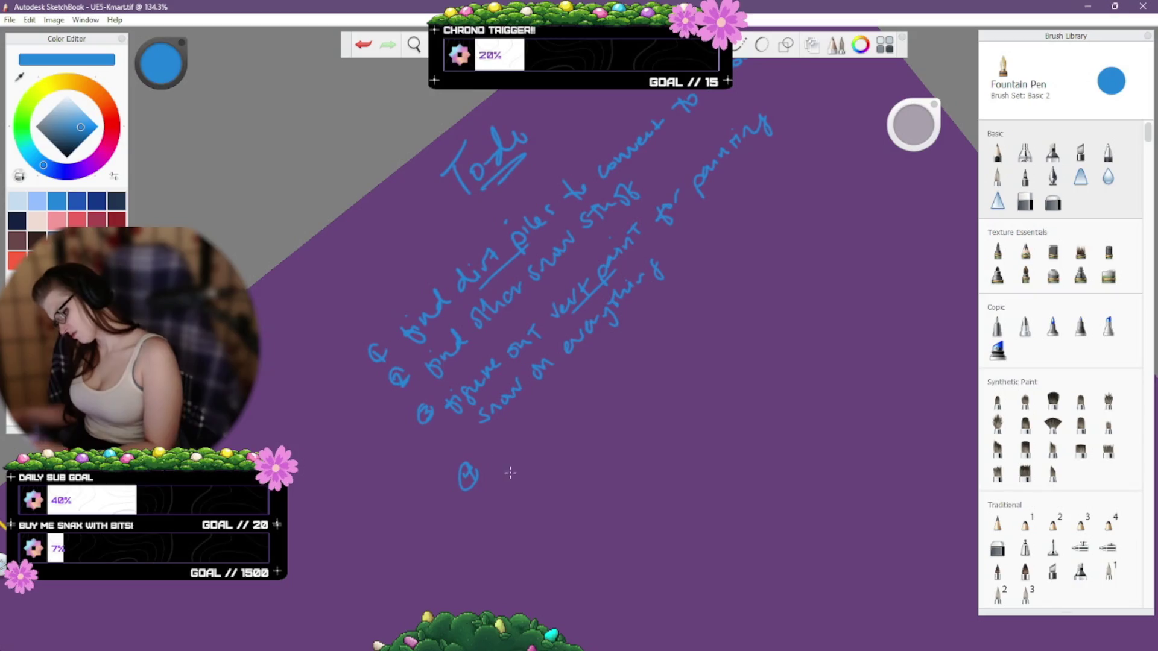
mouse_move(497, 463)
left_mouse_down()
mouse_move(512, 458)
mouse_move(536, 410)
mouse_move(565, 416)
mouse_move(612, 362)
left_mouse_up()
key("ctrl+z")
key("ctrl+z")
key("ctrl+z")
key("ctrl+z")
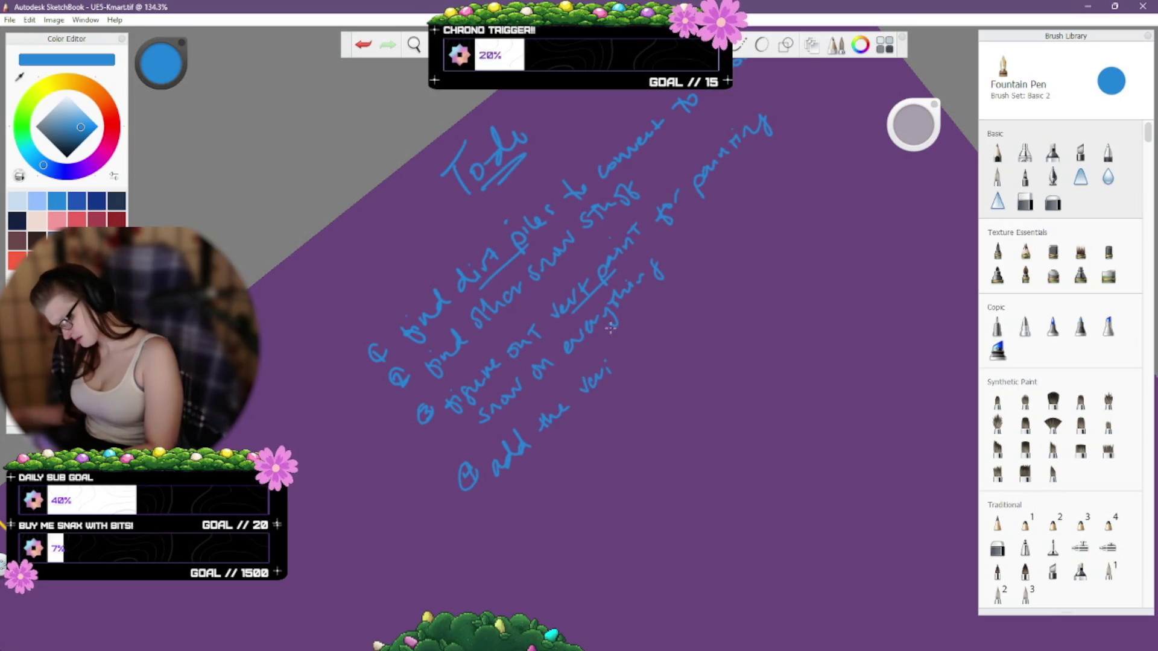
key("ctrl+z")
key("ctrl+z")
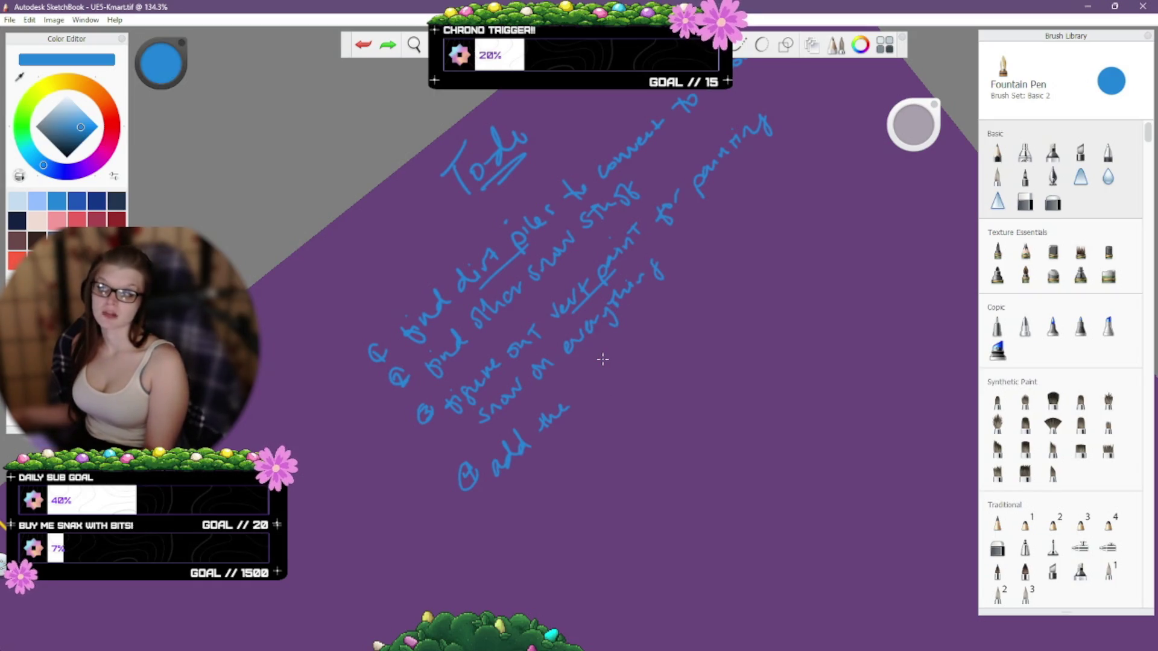
key("ctrl+z")
mouse_move(533, 419)
left_mouse_down()
mouse_move(551, 422)
mouse_move(613, 374)
mouse_move(608, 400)
mouse_move(621, 390)
mouse_move(608, 371)
left_mouse_up()
key("ctrl+z")
key("ctrl+z")
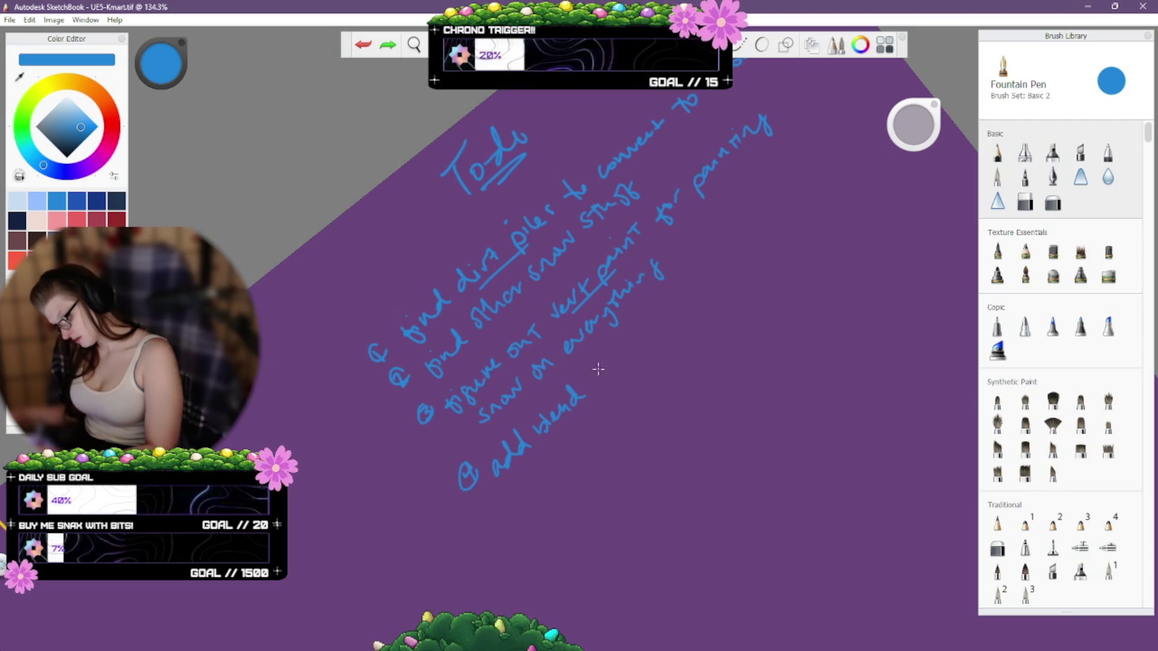
mouse_move(603, 368)
left_mouse_down()
mouse_move(594, 384)
mouse_move(612, 362)
mouse_move(633, 364)
mouse_move(755, 219)
left_mouse_up()
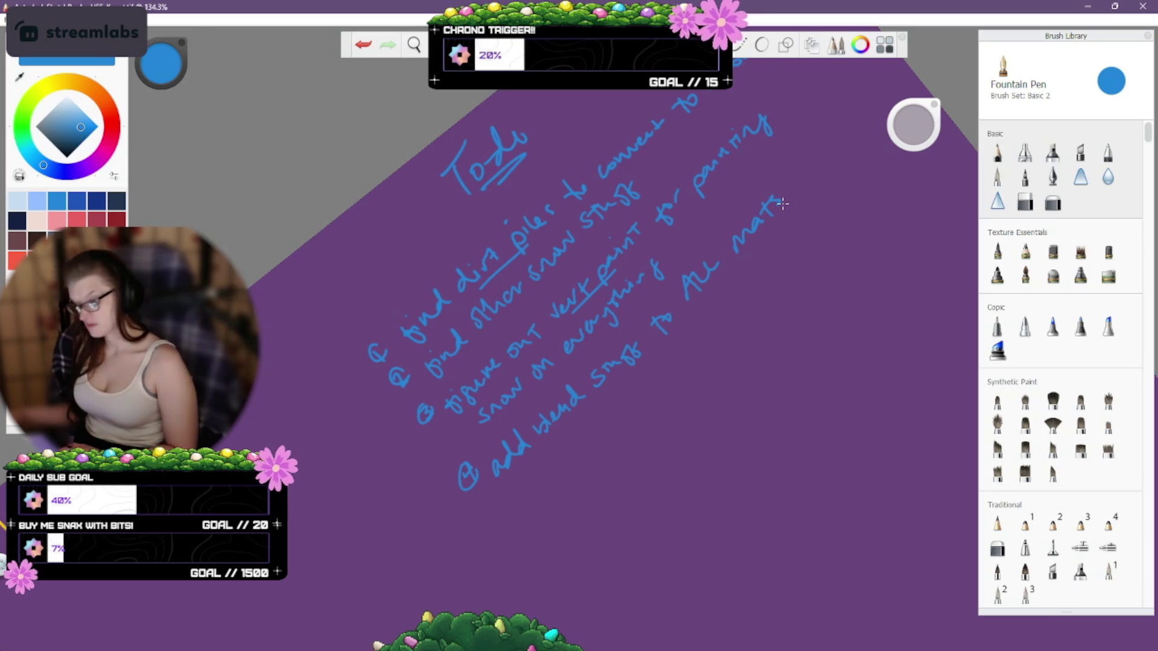
mouse_move(787, 175)
left_mouse_down()
mouse_move(798, 152)
mouse_move(807, 160)
left_mouse_up()
Finish the item with 'enable snow paint on top' and draw the next @ bullet.
mouse_move(526, 483)
left_mouse_down()
mouse_move(522, 492)
mouse_move(588, 444)
mouse_move(624, 409)
mouse_move(632, 381)
mouse_move(700, 344)
mouse_move(699, 331)
left_mouse_up()
key("ctrl+z")
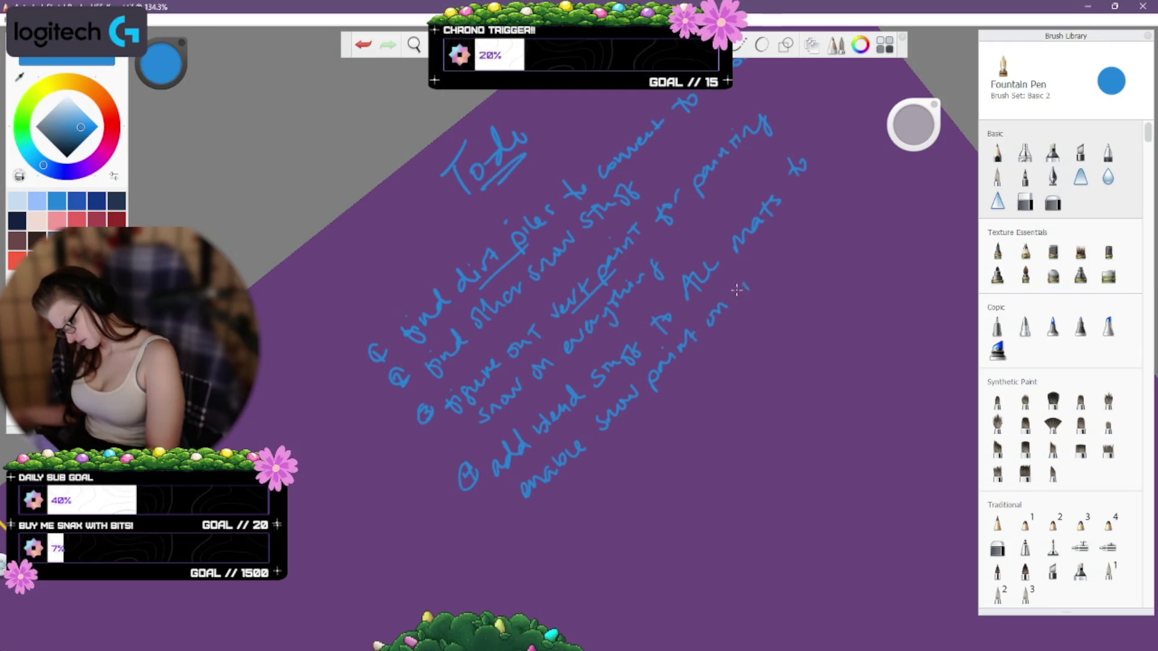
left_click_drag(737, 290, 761, 261)
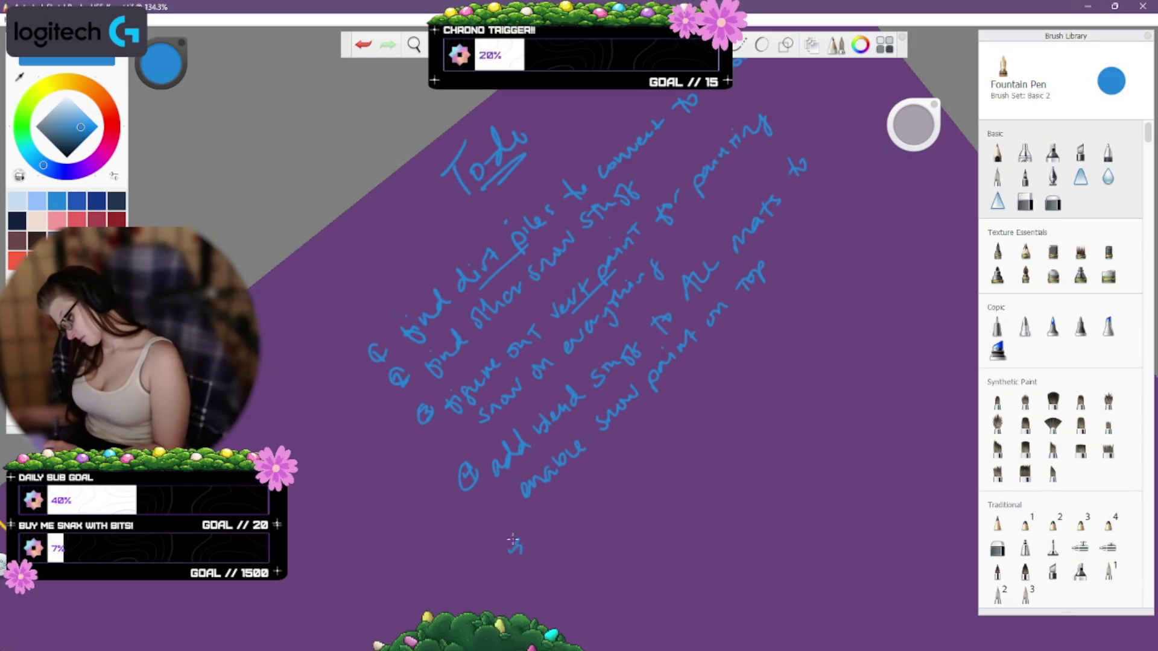
left_click_drag(512, 539, 522, 533)
key("space")
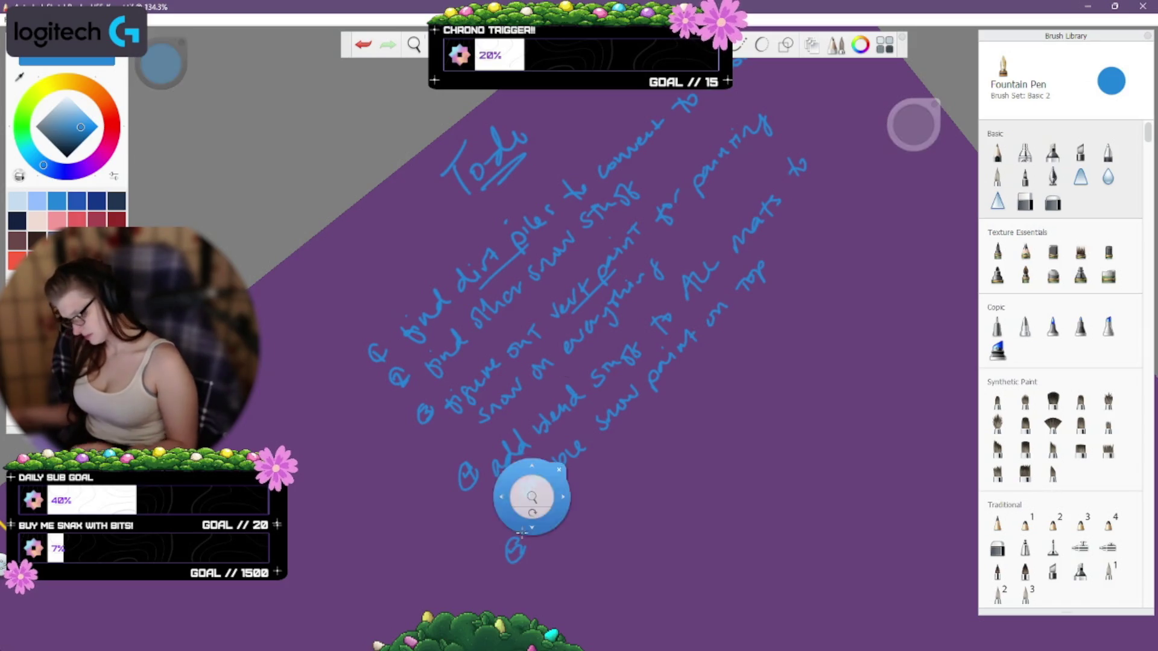
Pan down to empty space and redraw the fifth item's @ bullet below the blend-stuff item.
mouse_move(766, 584)
left_mouse_down()
mouse_move(706, 471)
mouse_move(649, 400)
left_mouse_up()
key("ctrl+z")
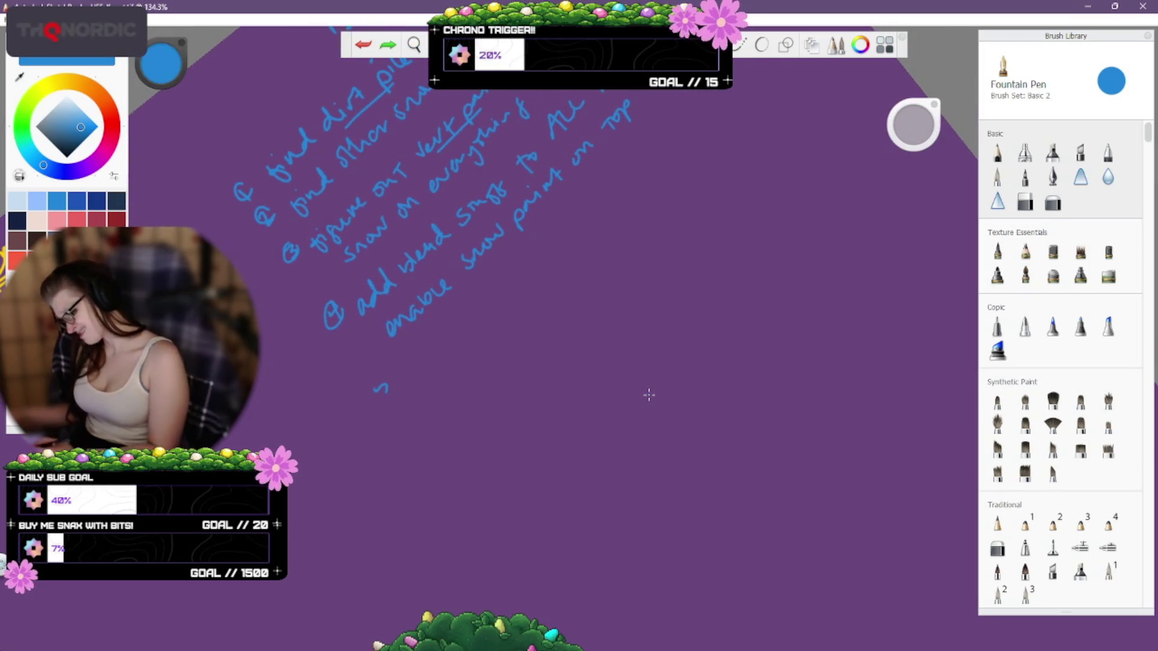
left_click_drag(385, 369, 380, 376)
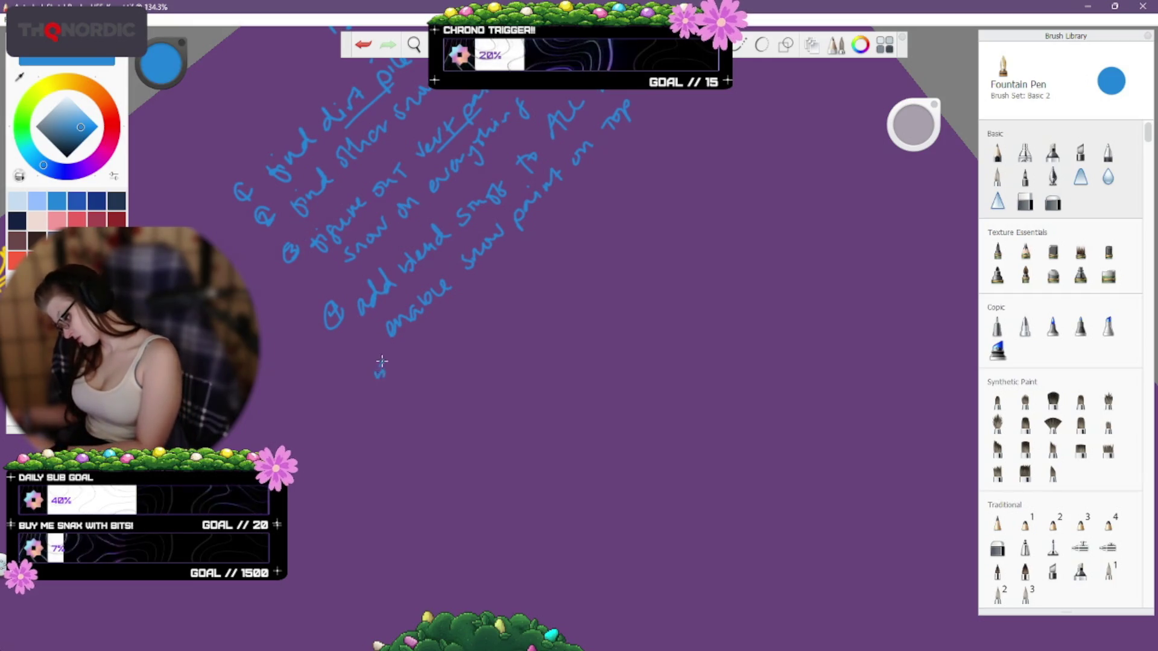
left_click_drag(386, 369, 389, 372)
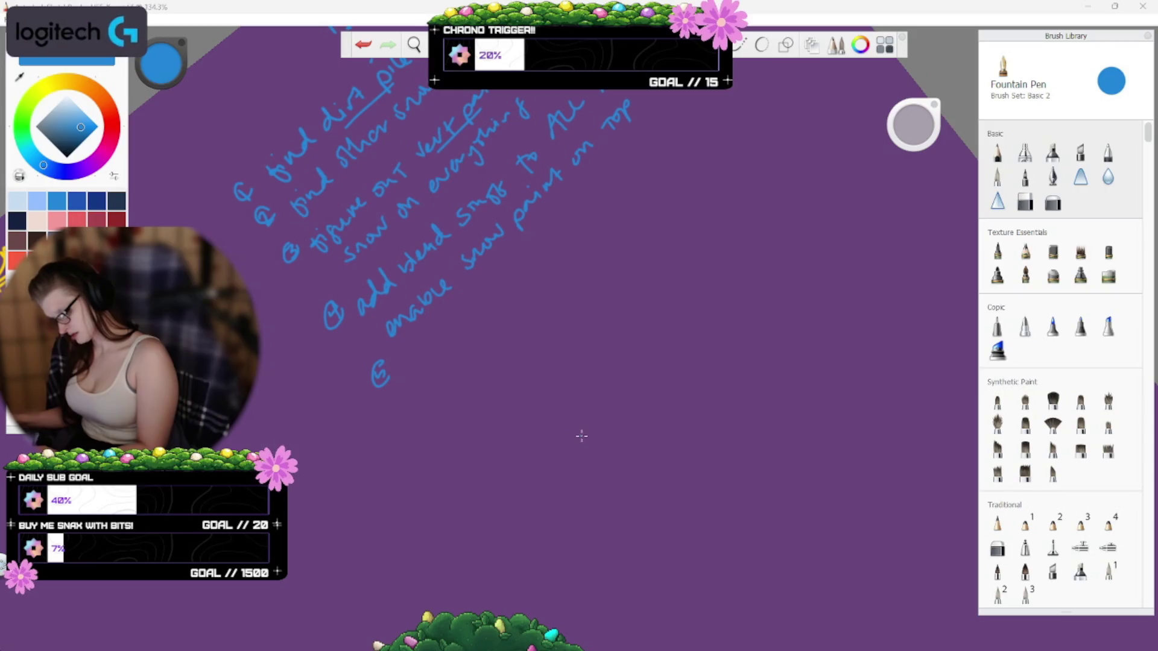
left_click(761, 5)
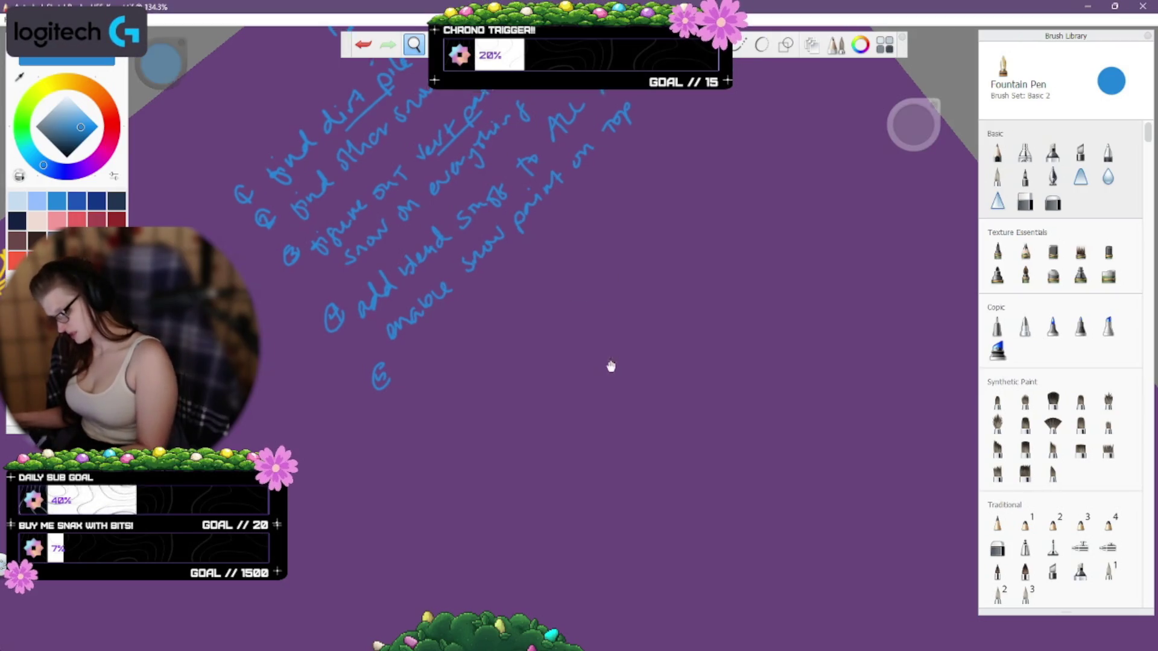
Start the fifth item with 'find better', redoing the bullet and undoing miswritten strokes.
mouse_move(609, 364)
left_mouse_down()
mouse_move(597, 465)
mouse_move(541, 365)
left_mouse_up()
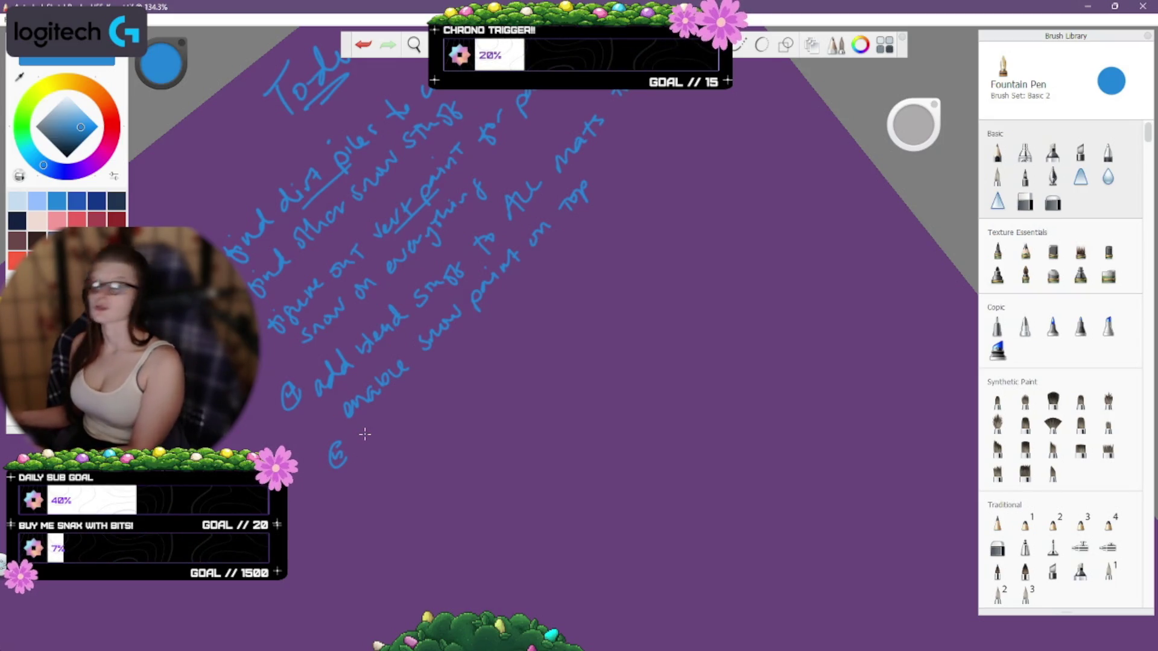
key("ctrl+z")
key("ctrl+z")
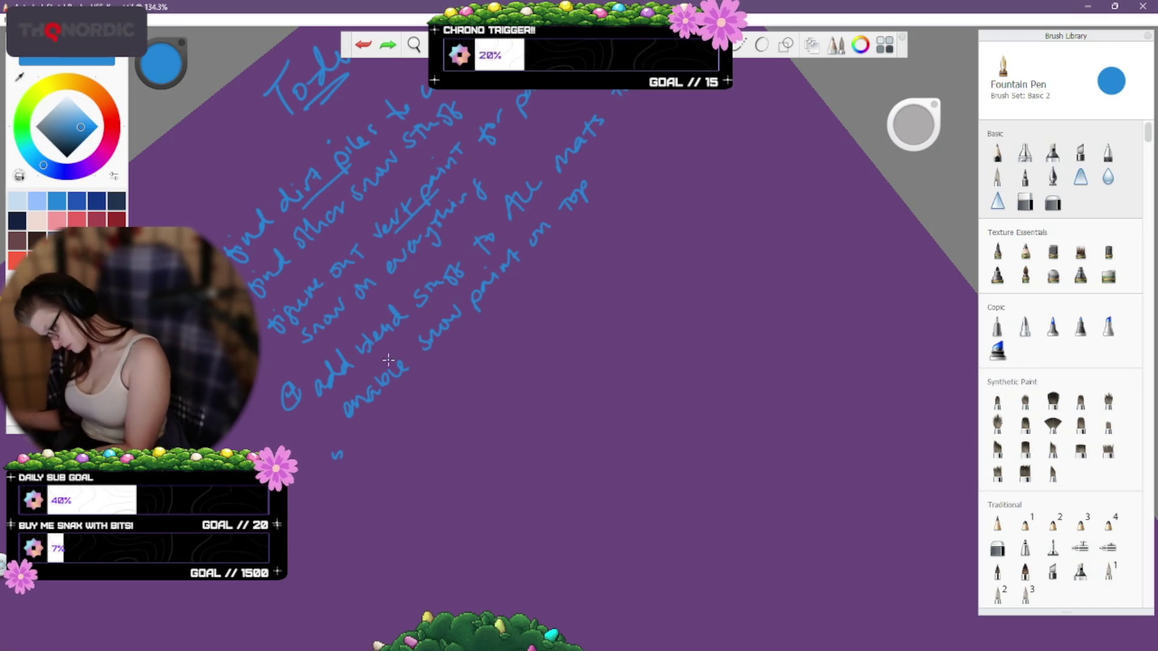
mouse_move(349, 470)
left_mouse_down()
mouse_move(357, 482)
mouse_move(389, 478)
mouse_move(411, 428)
mouse_move(445, 405)
left_mouse_up()
key("ctrl+z")
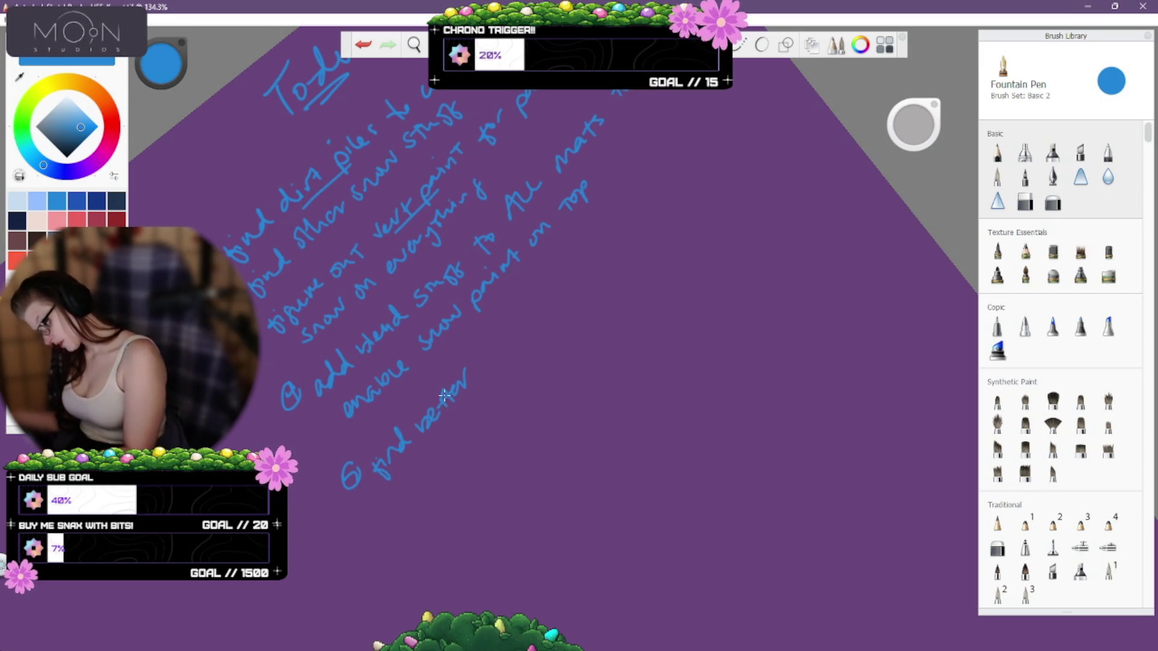
mouse_move(490, 354)
left_mouse_down()
mouse_move(487, 370)
mouse_move(516, 336)
mouse_move(487, 345)
mouse_move(520, 334)
left_mouse_up()
key("ctrl+z")
key("ctrl+z")
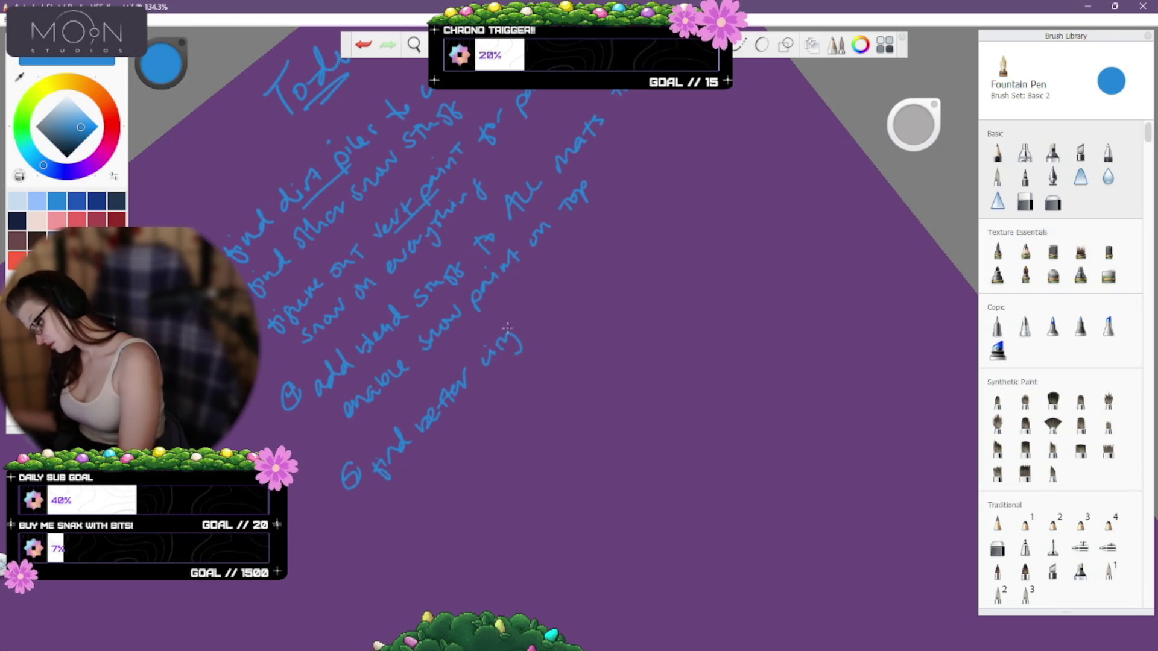
key("ctrl+z")
Continue the item with 'walls for city walls', undoing stray strokes along the way.
key("ctrl+z")
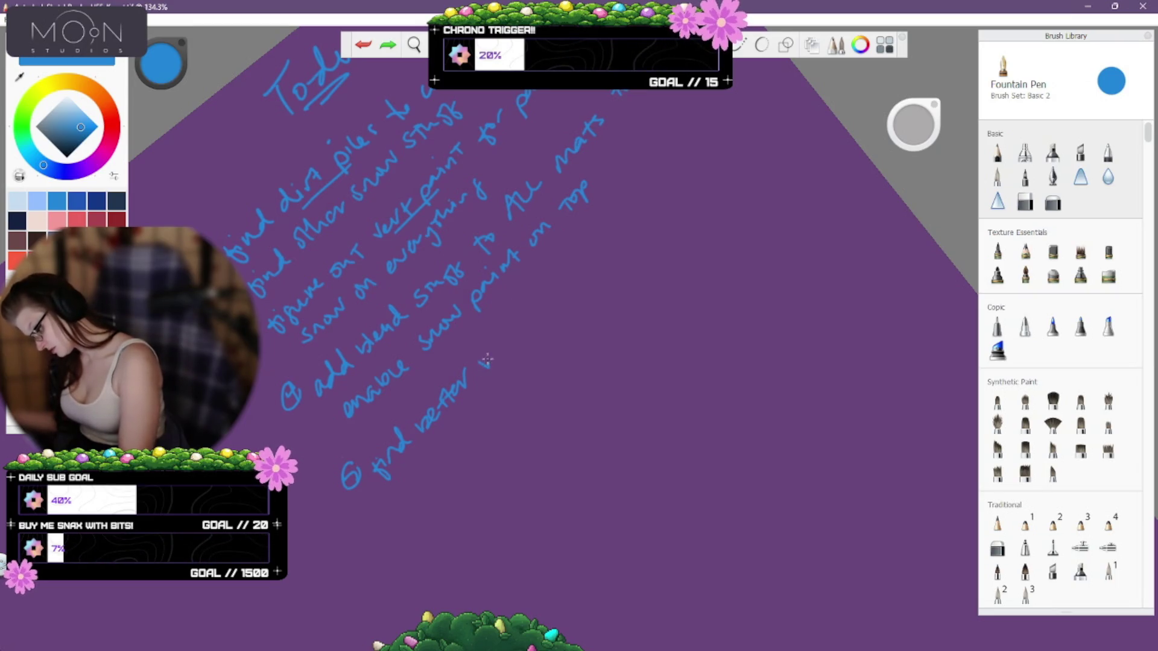
left_click_drag(508, 345, 520, 317)
key("ctrl+z")
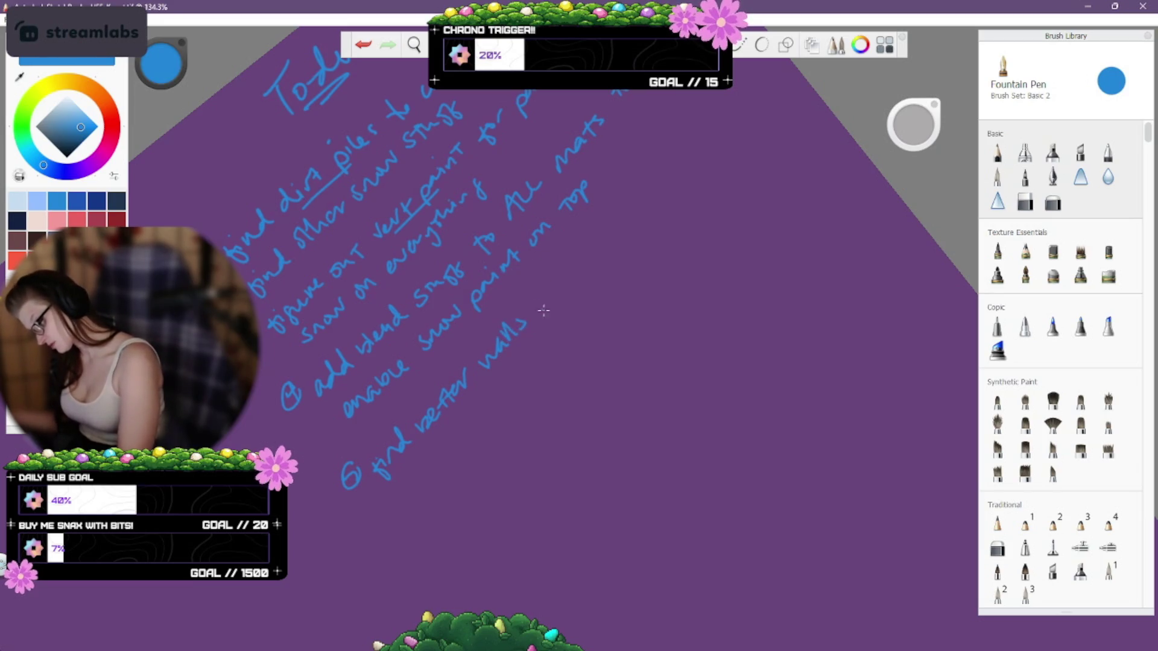
key("ctrl+z")
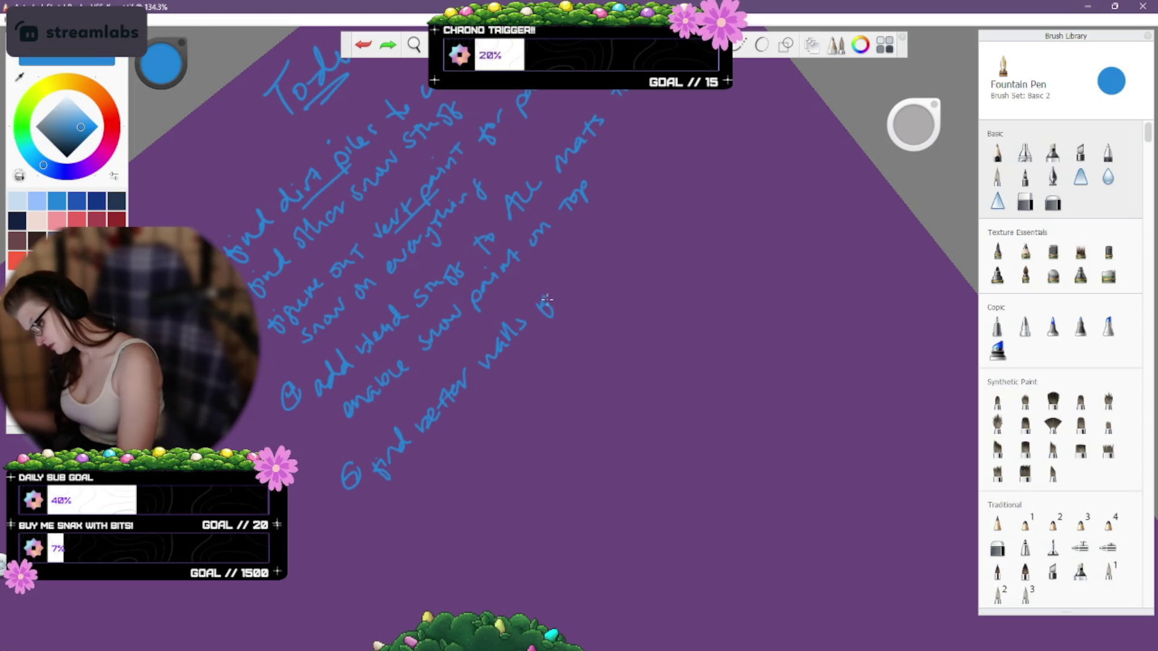
left_click_drag(547, 299, 559, 277)
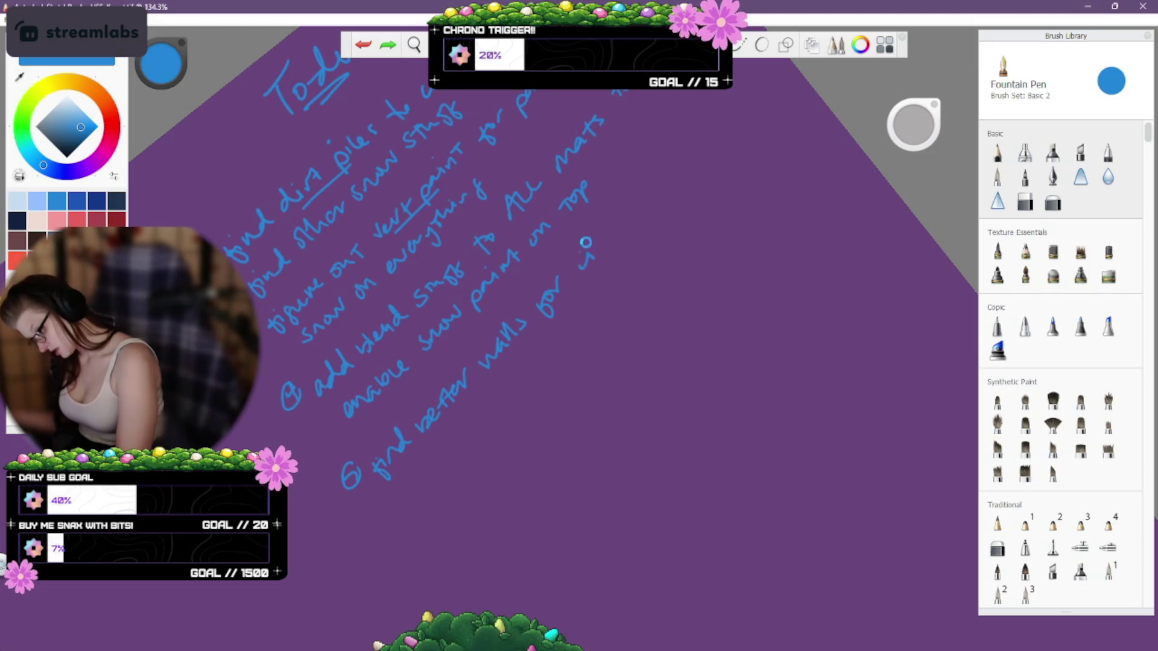
key("ctrl+z")
left_click_drag(588, 256, 611, 241)
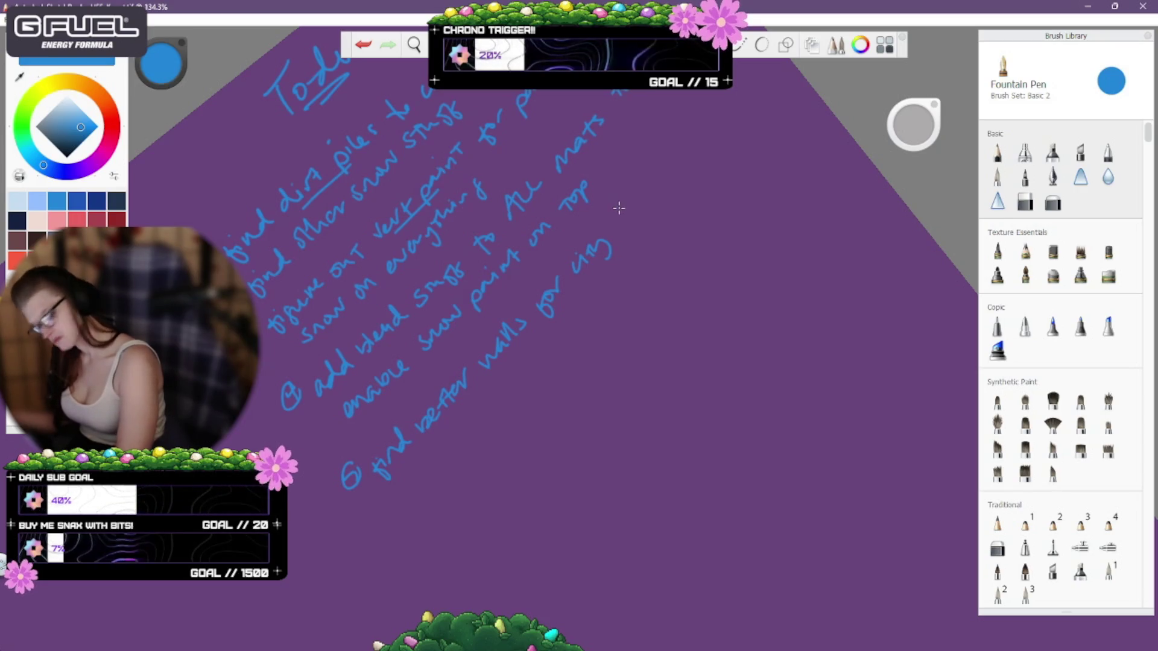
mouse_move(623, 212)
left_mouse_down()
mouse_move(619, 240)
mouse_move(630, 208)
mouse_move(665, 178)
left_mouse_up()
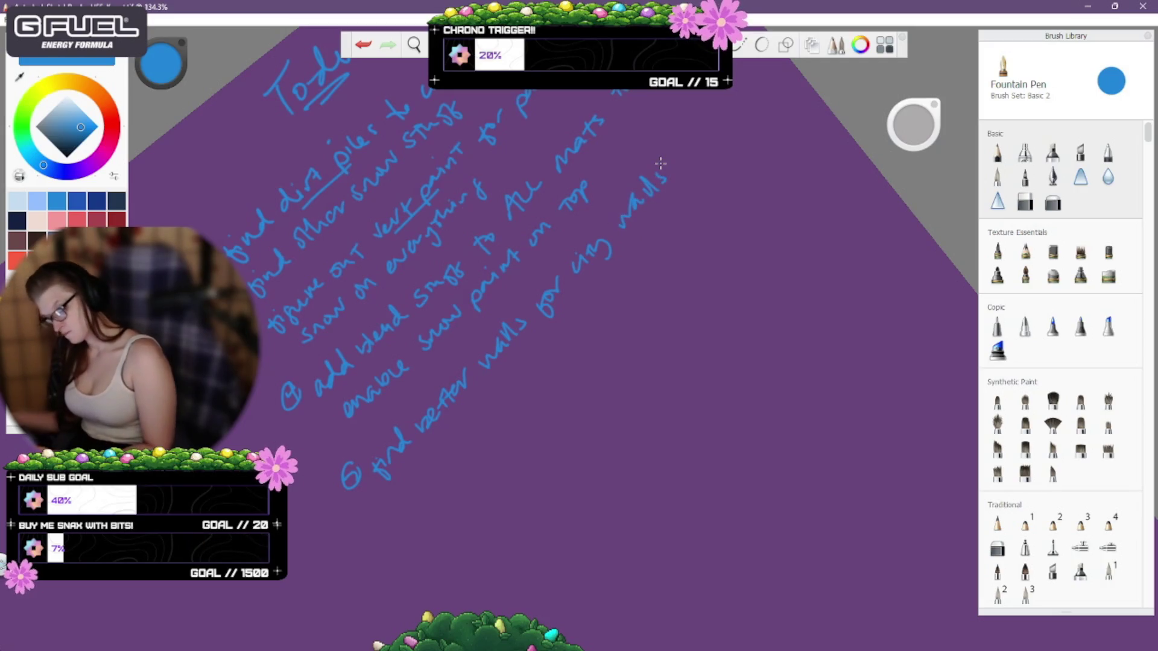
key("ctrl+z")
key("ctrl+z")
key("ctrl+z")
left_click_drag(619, 225, 654, 187)
key("ctrl+z")
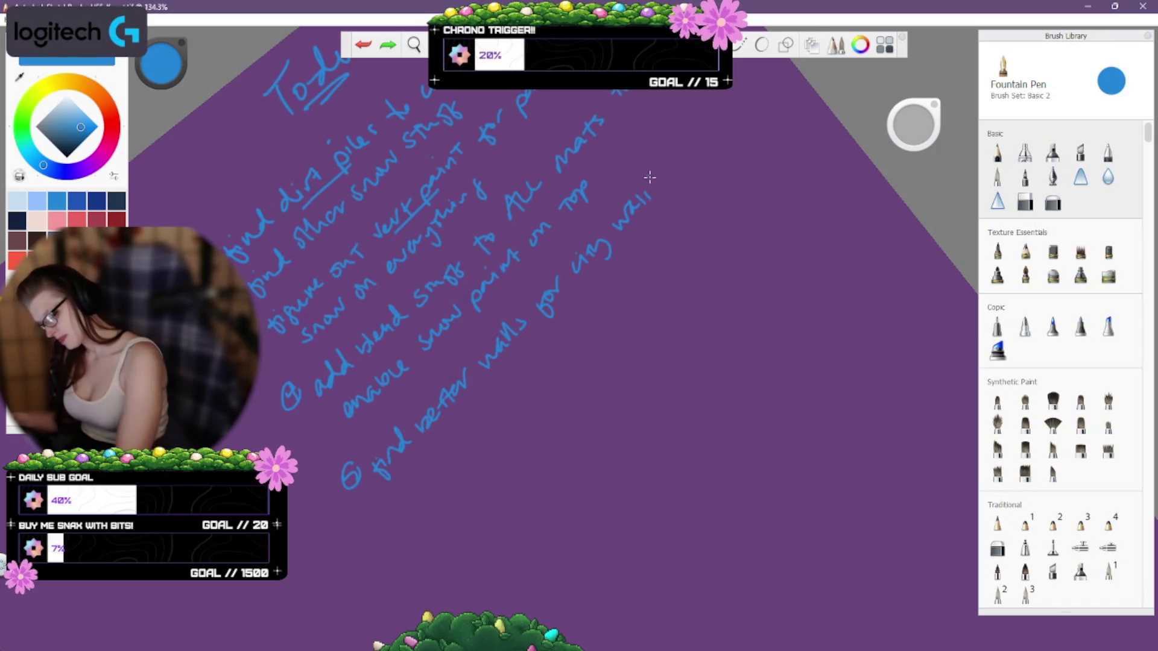
key("ctrl+z")
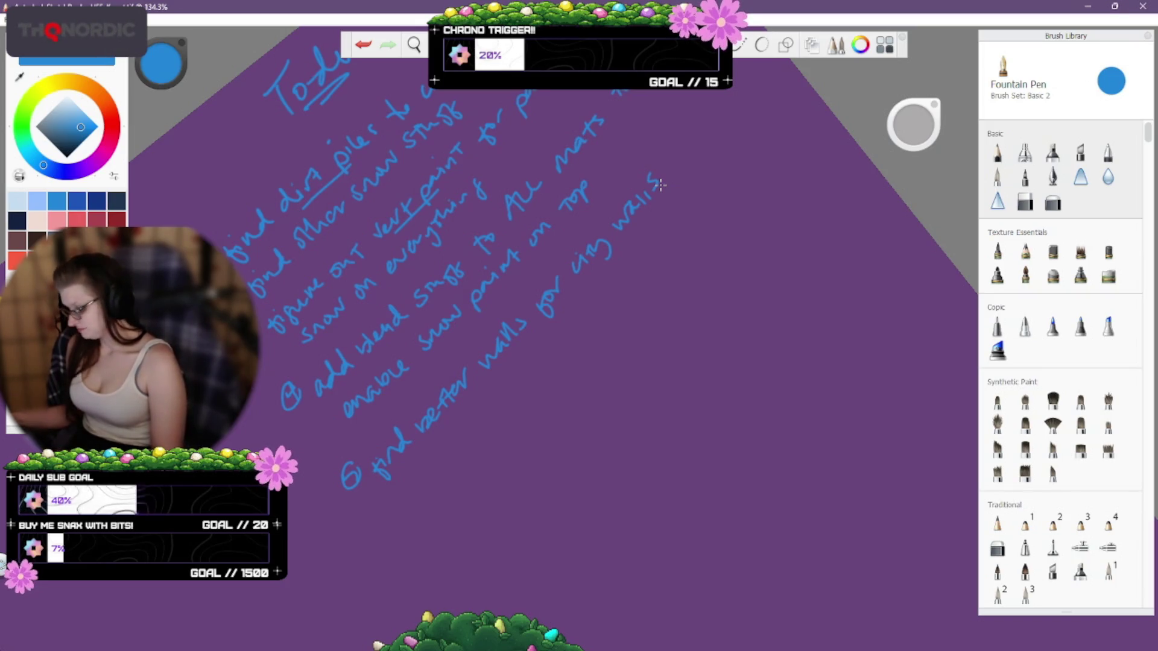
Pan the canvas view to an empty area.
key("space")
mouse_move(698, 452)
left_mouse_down()
mouse_move(794, 310)
mouse_move(787, 293)
mouse_move(716, 344)
mouse_move(731, 398)
mouse_move(512, 251)
mouse_move(533, 311)
left_mouse_up()
mouse_move(687, 432)
left_mouse_down()
mouse_move(568, 406)
mouse_move(695, 367)
mouse_move(694, 461)
mouse_move(683, 418)
left_mouse_up()
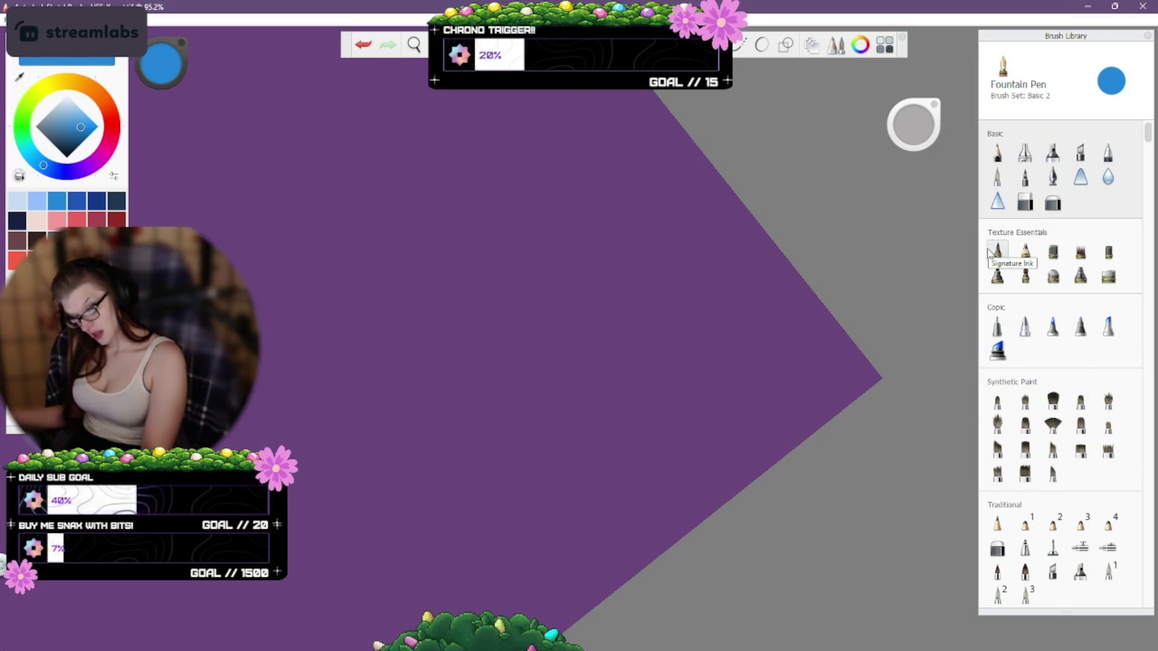
Try Texture Essentials brushes: Pencil Pal (squiggle undone), Dry Marker, Watercolor, Smooth Conté, Square Eraser.
left_click(1025, 250)
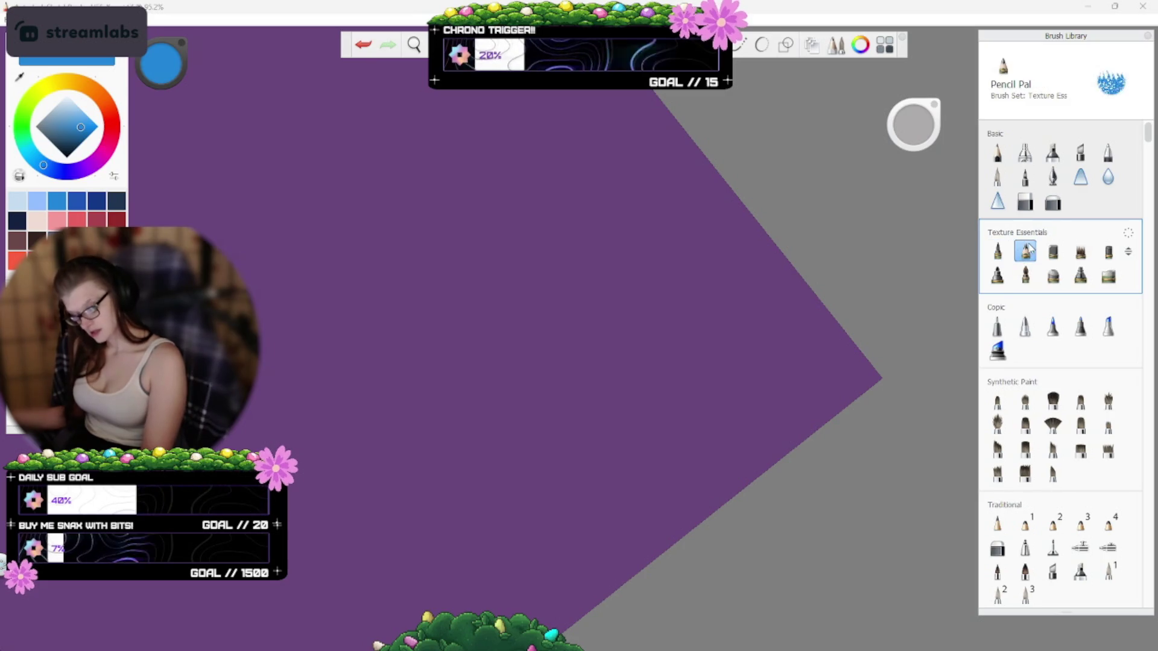
mouse_move(494, 450)
left_mouse_down()
mouse_move(545, 444)
mouse_move(585, 458)
left_mouse_up()
key("ctrl+z")
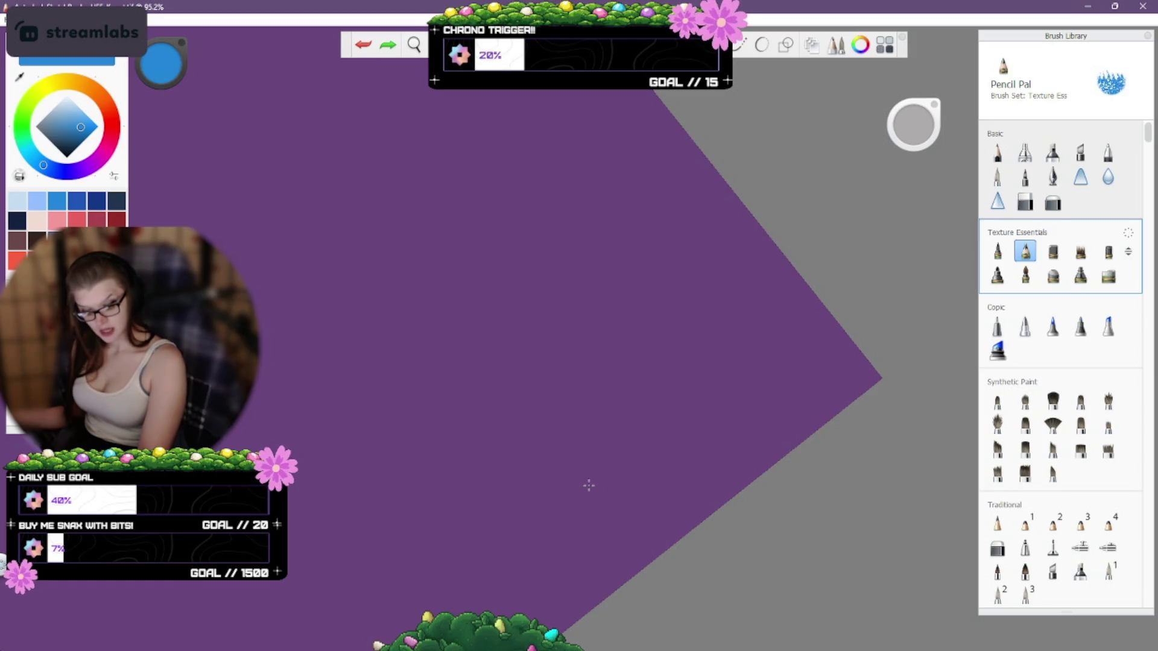
left_click(1001, 273)
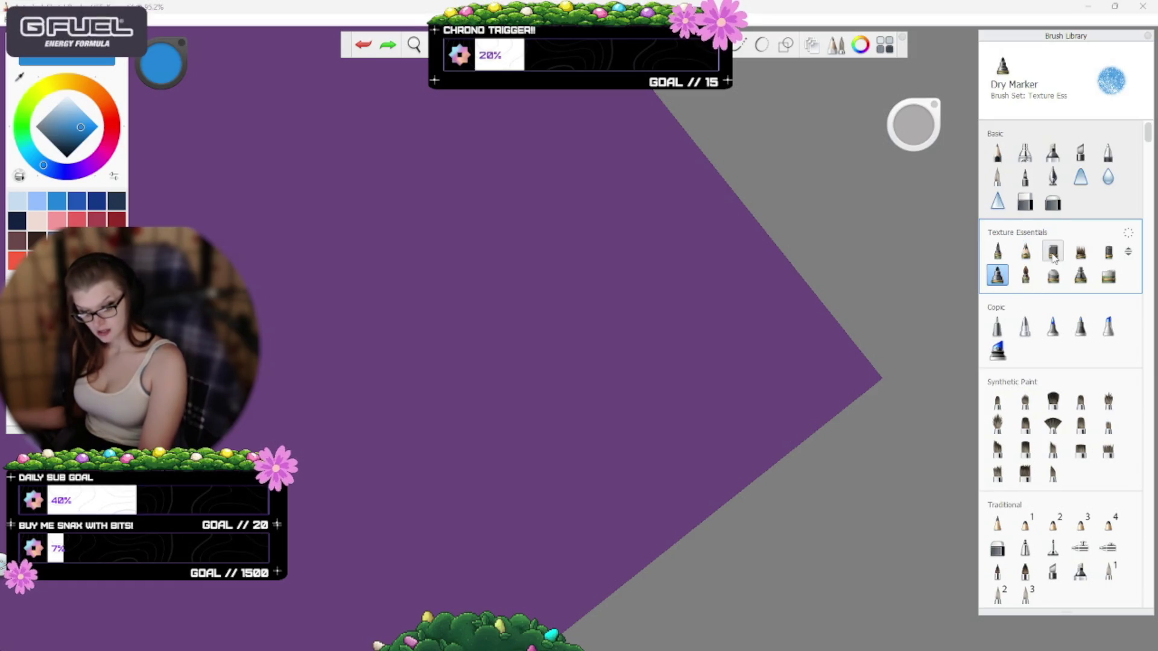
left_click(1026, 276)
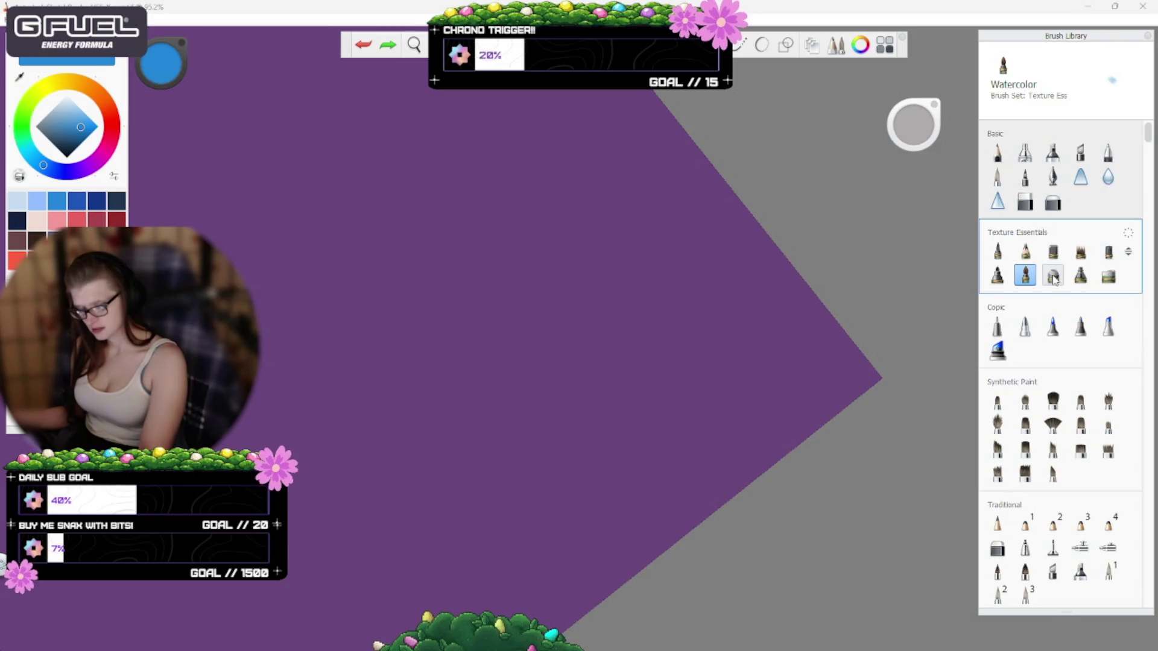
left_click(1053, 276)
left_click(1080, 276)
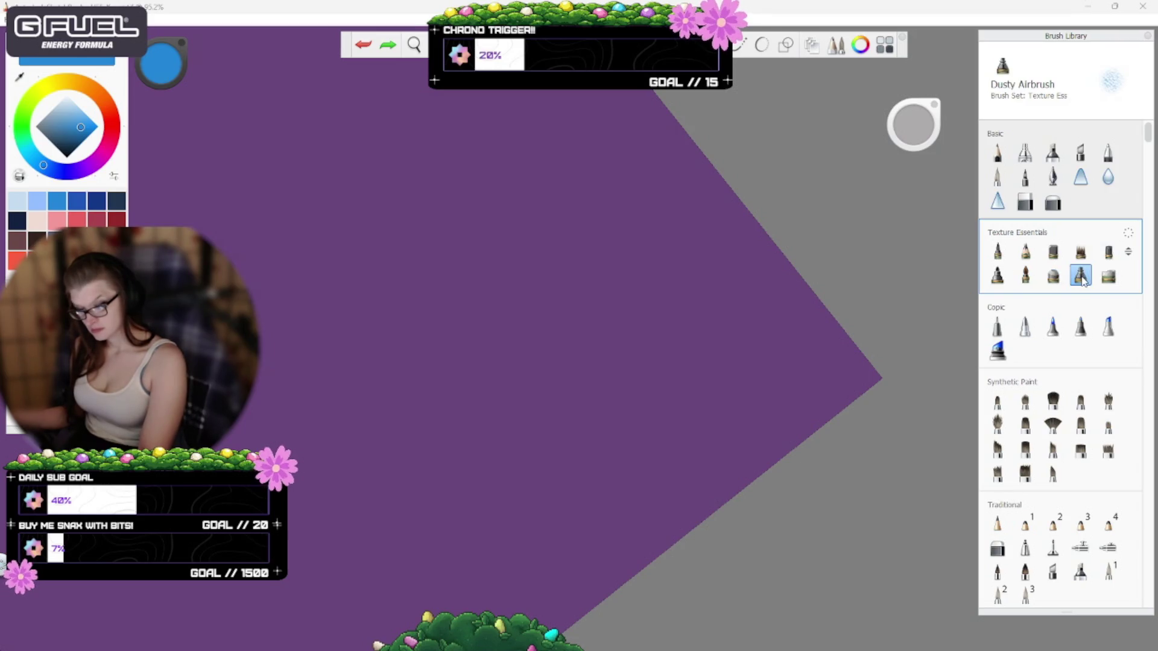
left_click(1109, 277)
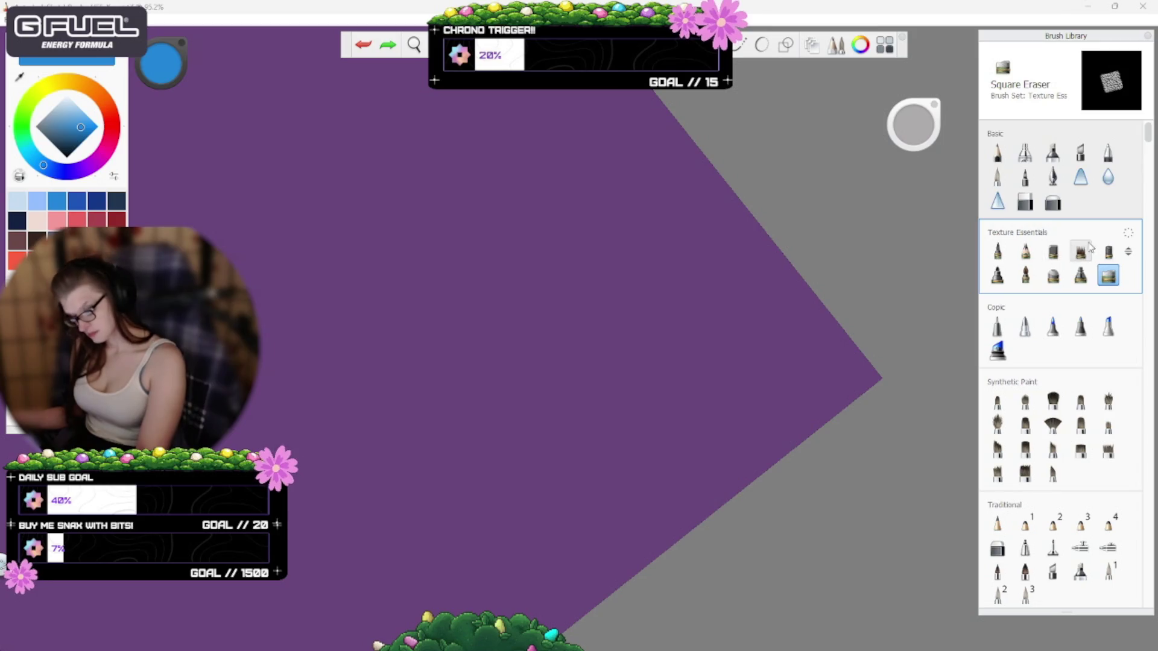
Test Basic brushes Marker, Inking Pen, Felt Tip and Ballpoint Pen, undoing each test stroke.
left_click(1052, 153)
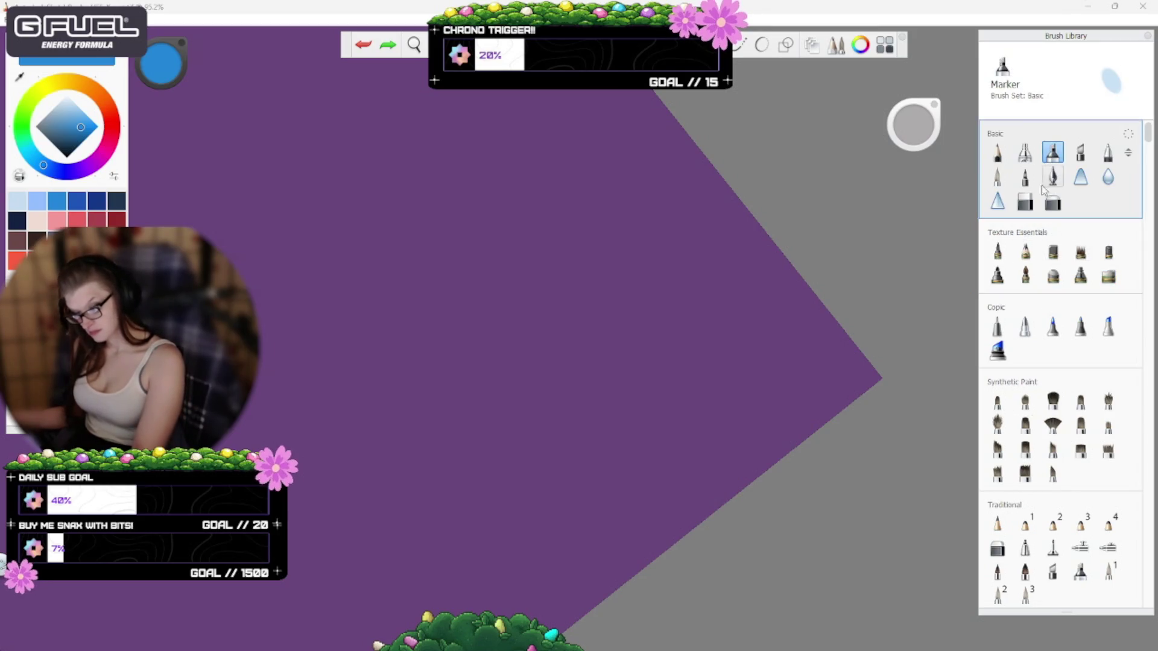
left_click(1053, 176)
mouse_move(368, 510)
left_mouse_down()
mouse_move(476, 442)
mouse_move(529, 492)
left_mouse_up()
key("ctrl+z")
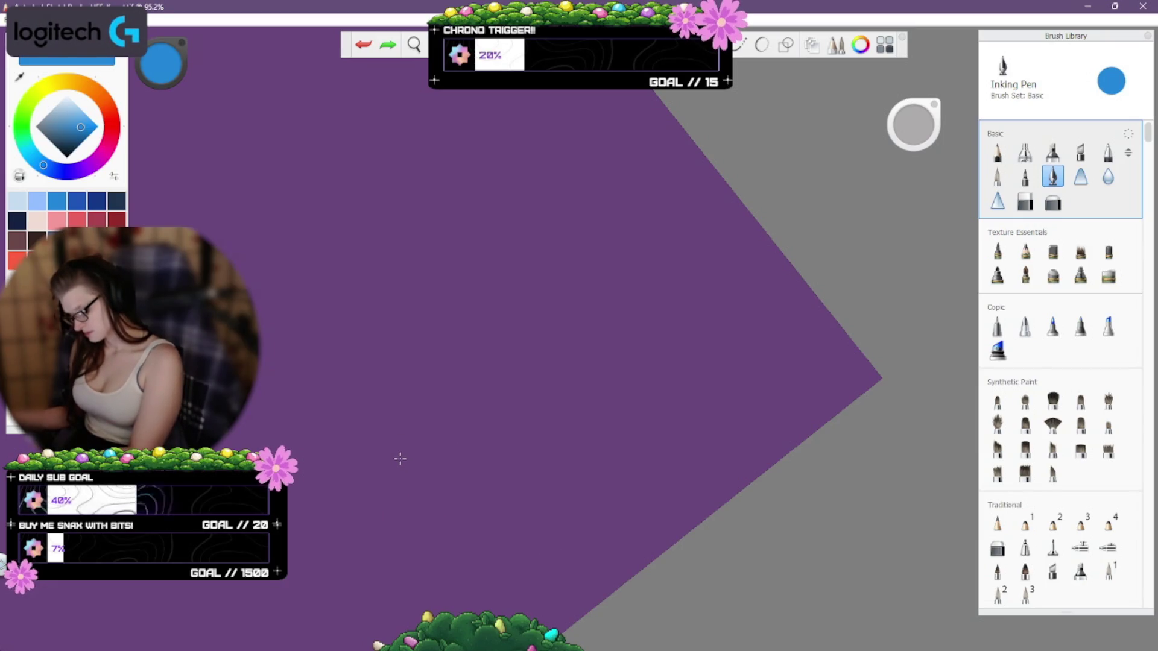
left_click(1024, 177)
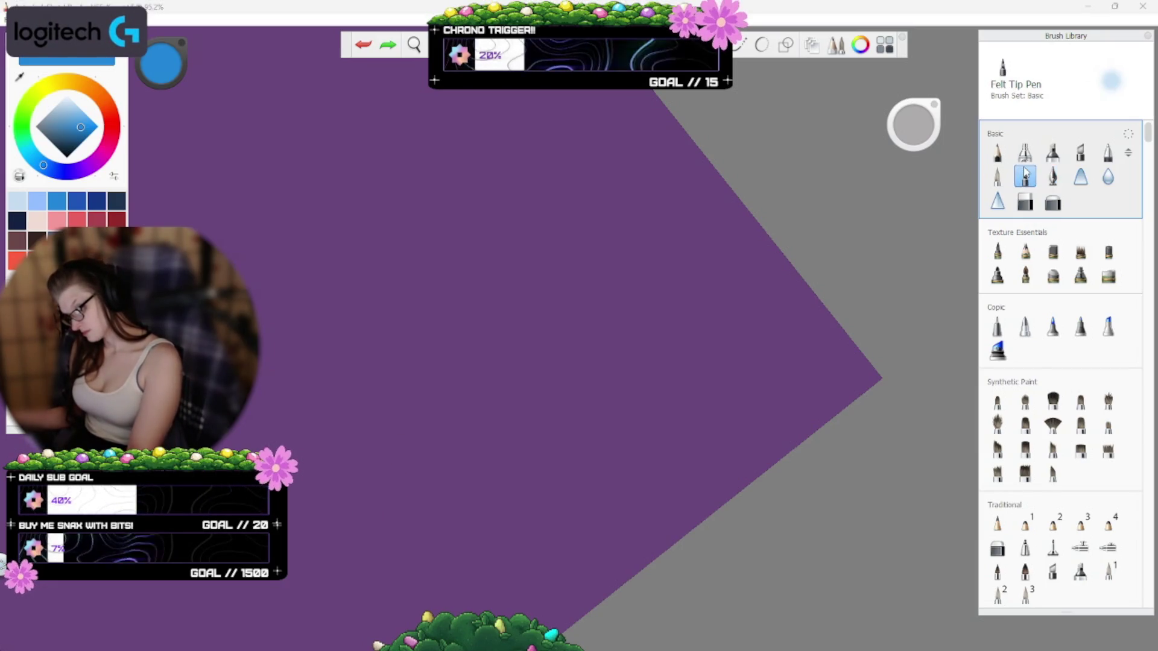
left_click(1108, 153)
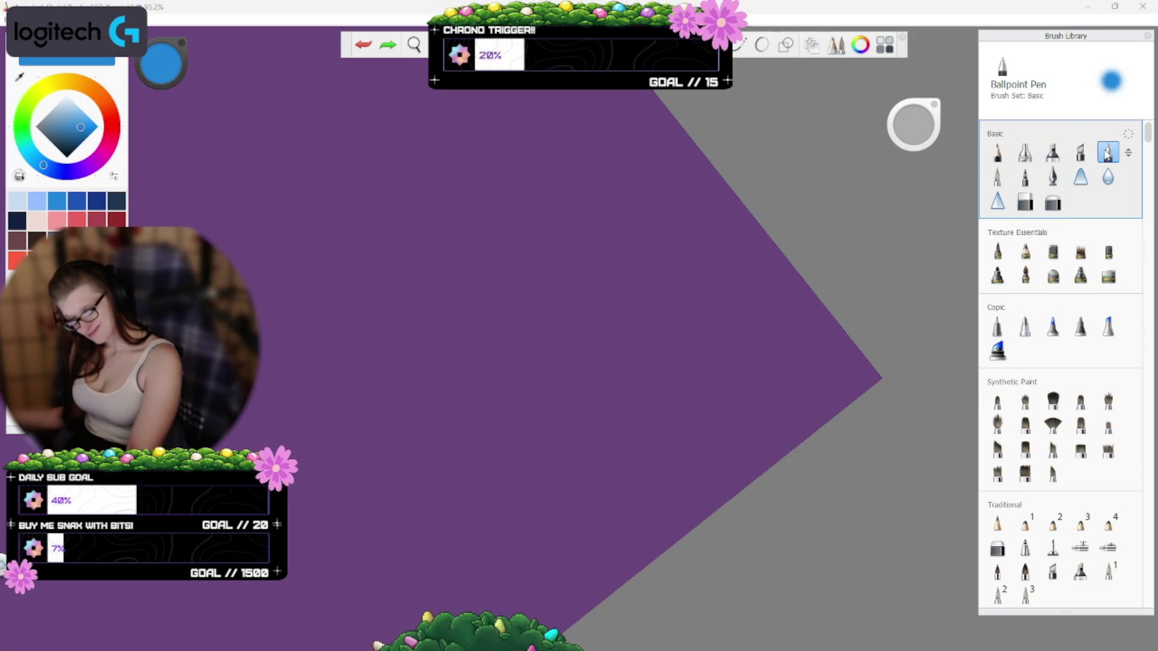
left_click_drag(457, 460, 534, 378)
key("ctrl+z")
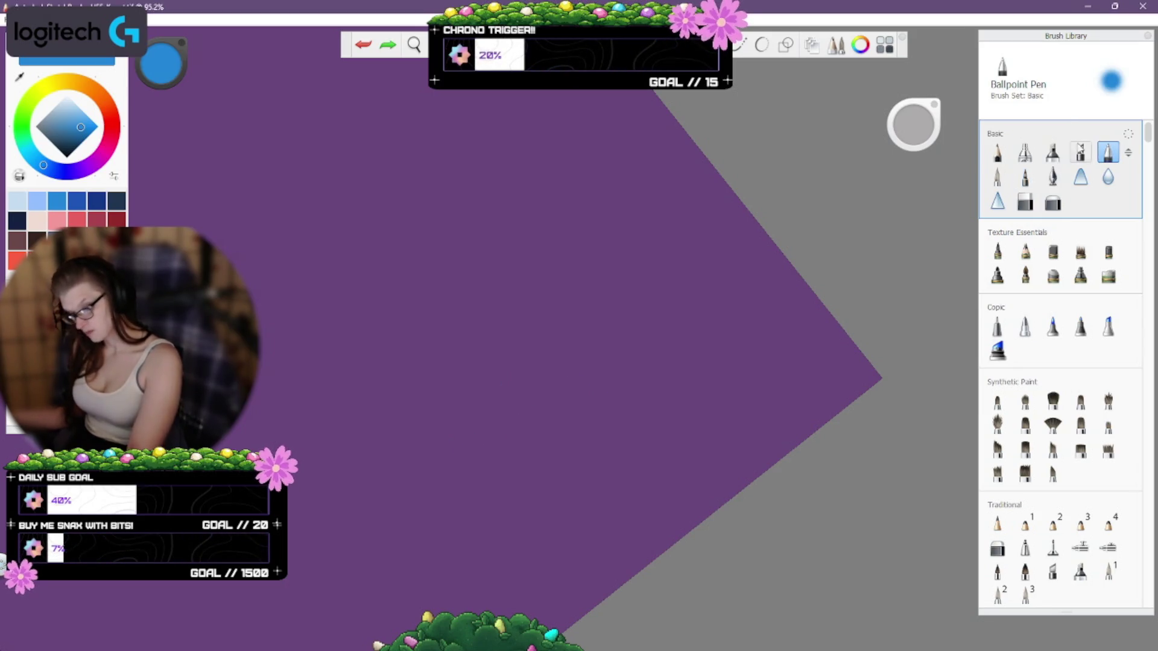
Select the Chisel Tip Pen and test it with a scribble, undoing the extra strokes.
left_click(1080, 152)
mouse_move(335, 514)
left_mouse_down()
mouse_move(361, 509)
mouse_move(376, 529)
mouse_move(383, 501)
mouse_move(399, 515)
left_mouse_up()
left_click_drag(393, 500, 426, 456)
key("ctrl+z")
key("ctrl+z")
key("ctrl+z")
key("ctrl+z")
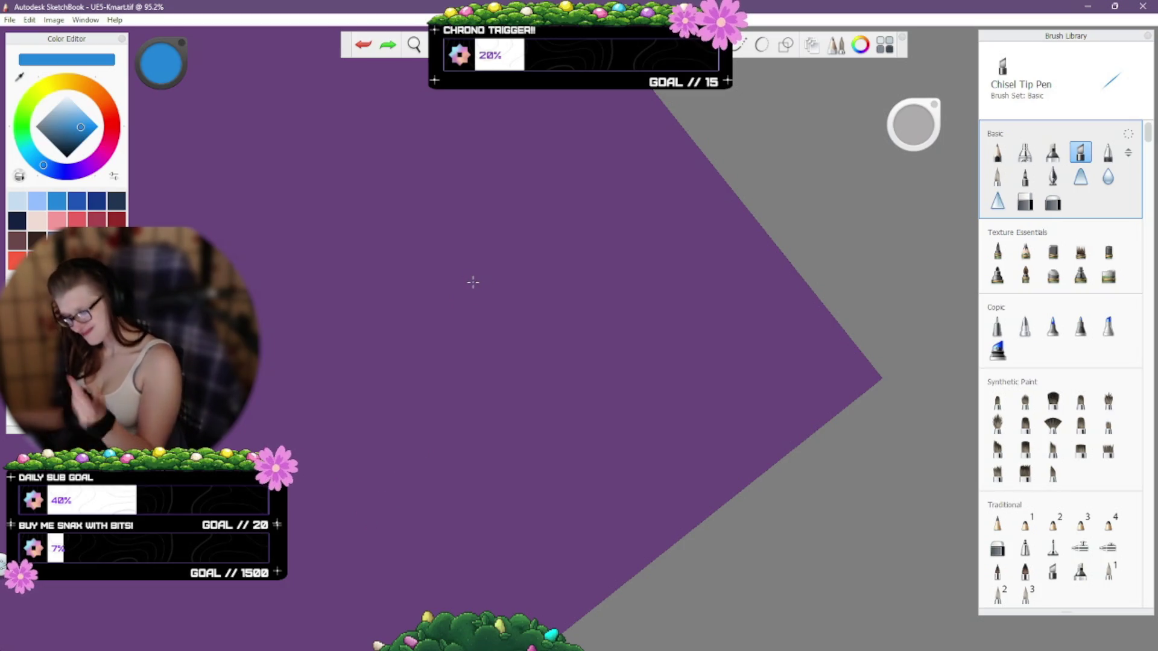
mouse_move(399, 447)
left_mouse_down()
mouse_move(415, 496)
mouse_move(411, 470)
mouse_move(446, 450)
left_mouse_up()
left_click_drag(443, 481, 461, 444)
key("ctrl+z")
key("ctrl+z")
key("ctrl+z")
key("ctrl+z")
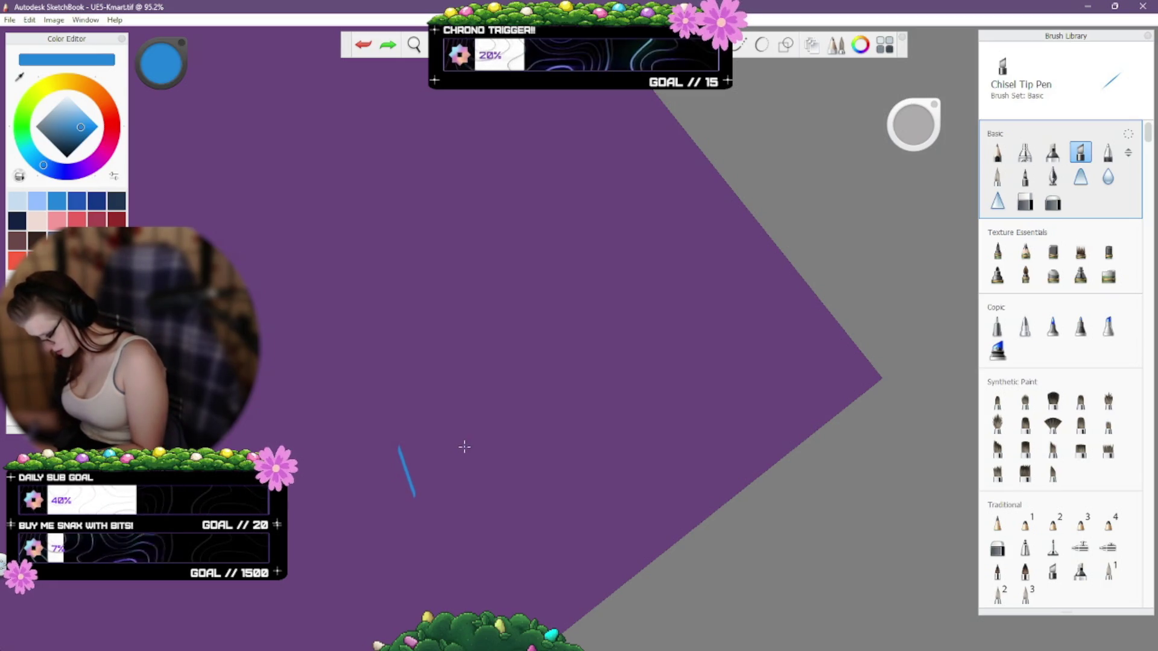
mouse_move(463, 448)
left_mouse_down()
mouse_move(465, 434)
mouse_move(476, 449)
left_mouse_up()
key("ctrl+z")
key("ctrl+z")
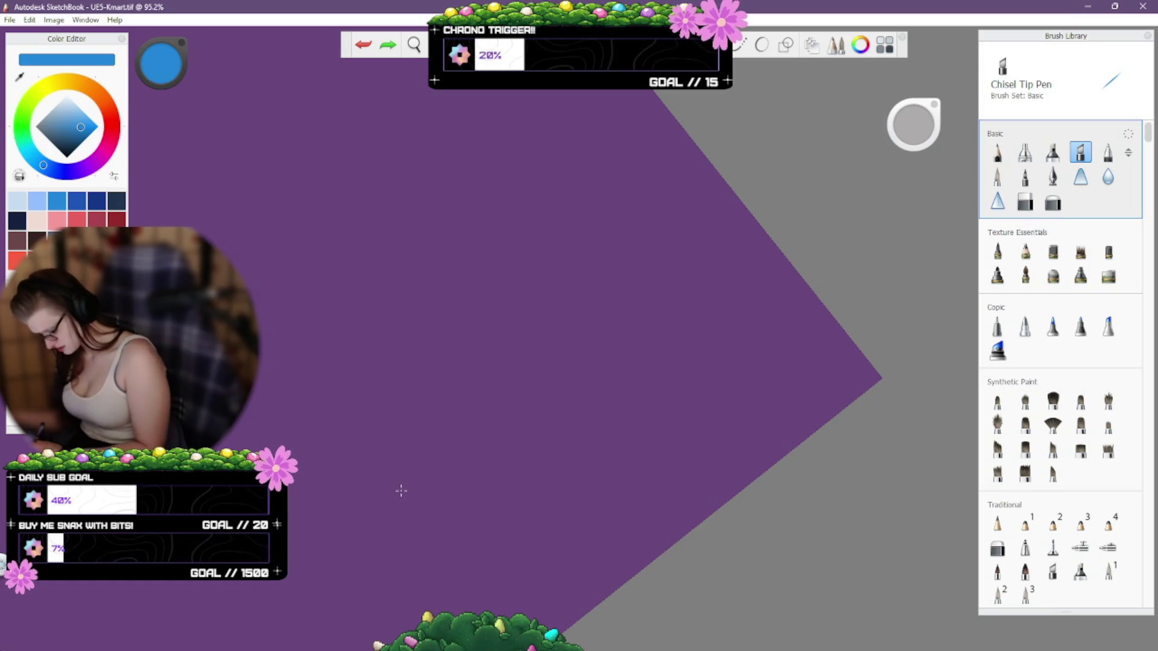
left_click_drag(387, 500, 439, 463)
left_click_drag(405, 426, 425, 545)
key("ctrl+z")
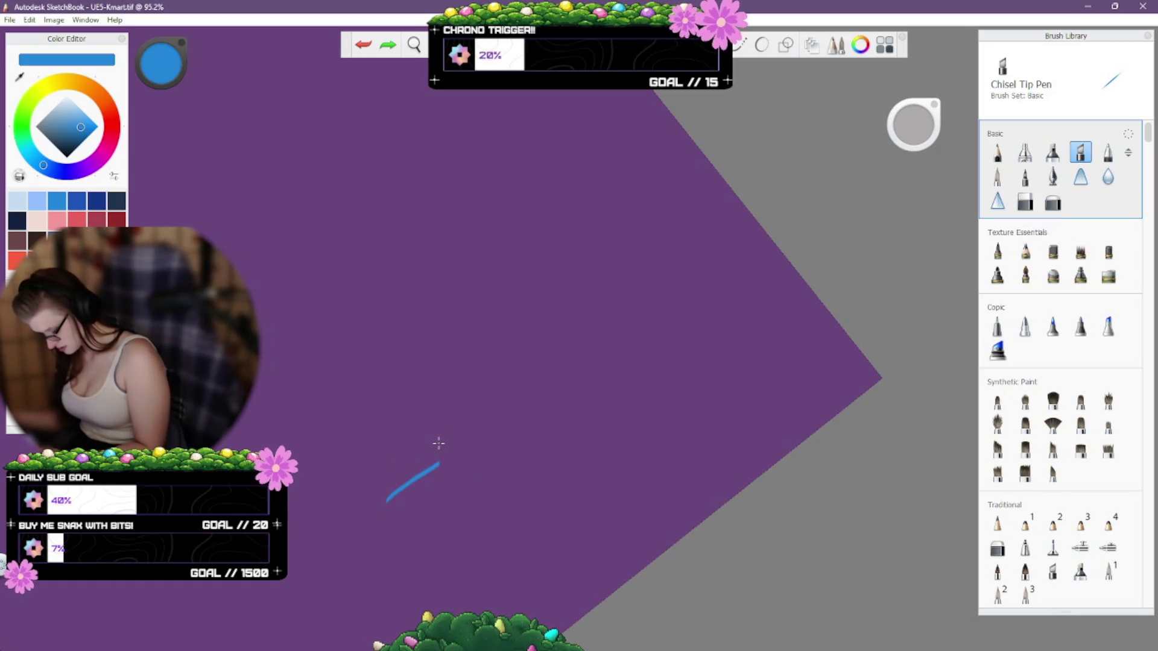
key("ctrl+z")
left_click_drag(388, 494, 446, 468)
key("ctrl+z")
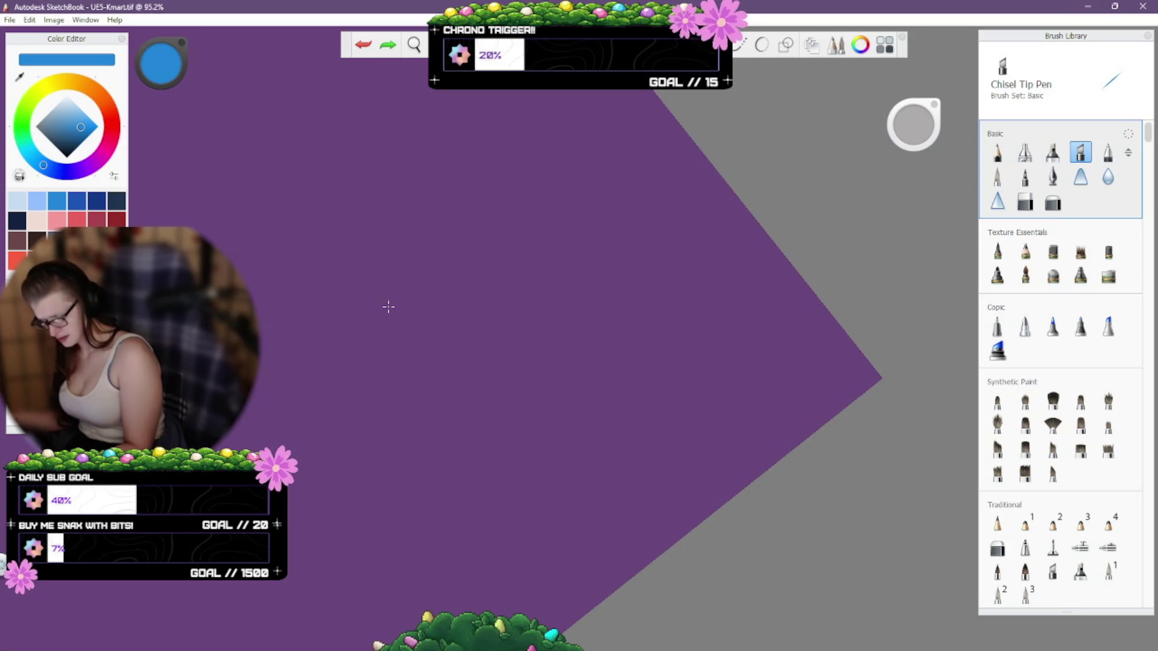
left_click_drag(281, 422, 335, 447)
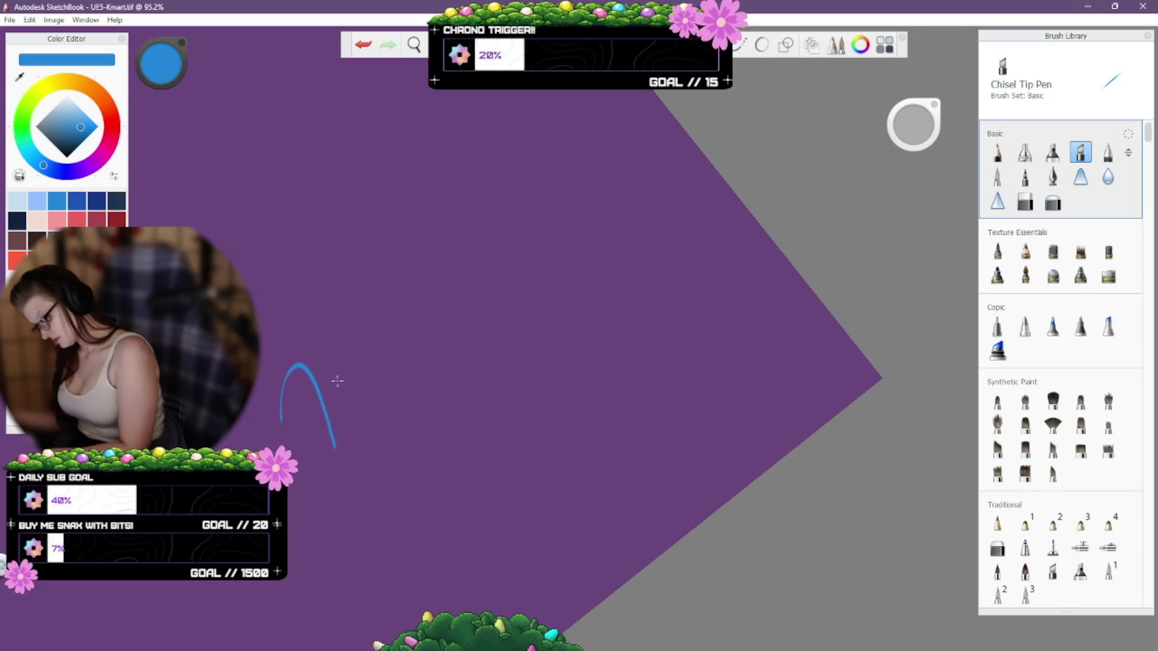
left_click_drag(359, 397, 379, 355)
mouse_move(375, 393)
left_mouse_down()
mouse_move(396, 344)
mouse_move(414, 361)
left_mouse_up()
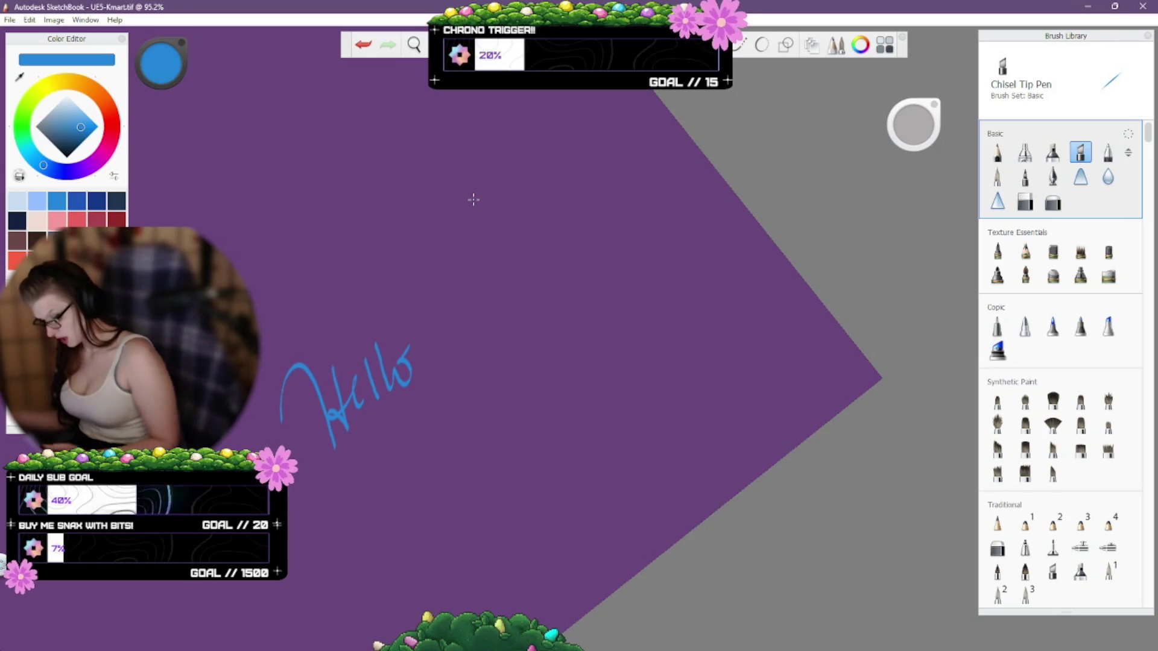
key("ctrl+z")
key("ctrl+z")
key("ctrl+z")
key("ctrl+z")
key("ctrl+z")
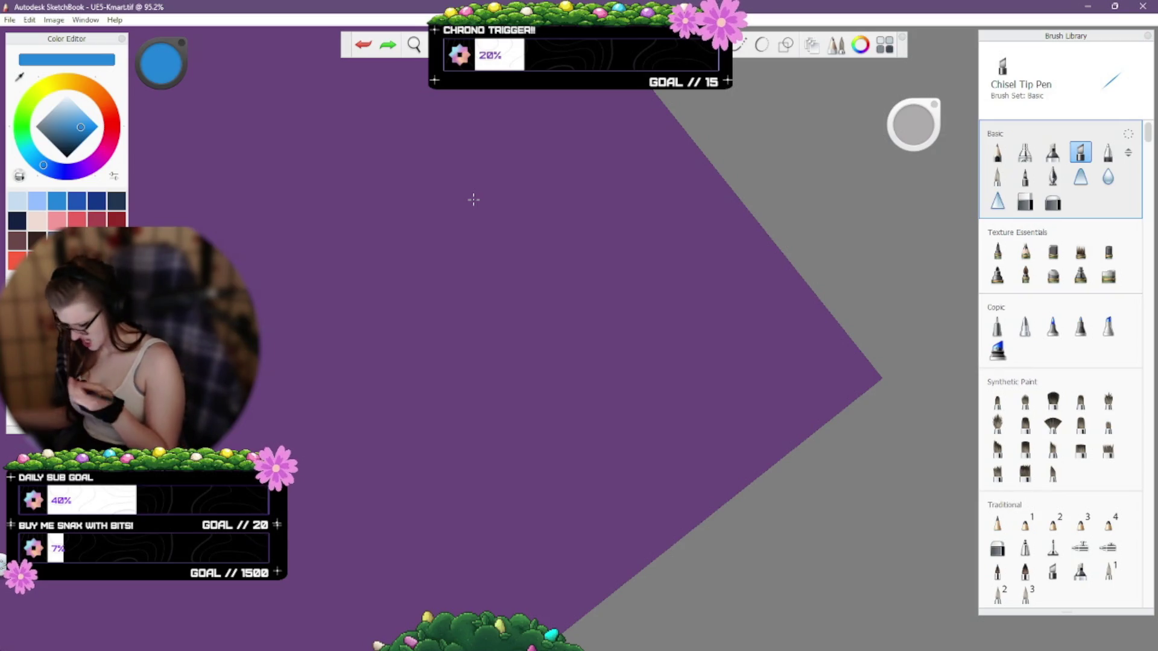
left_click(1144, 133)
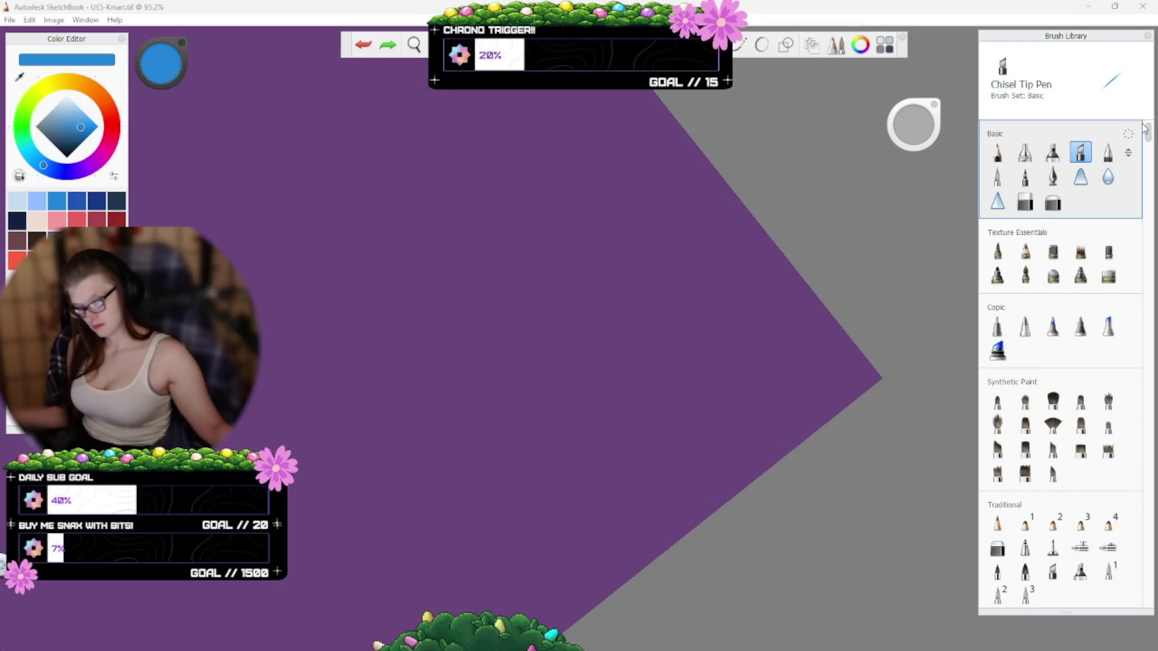
Shift the Brush Library panel left and scroll down to the Designer set.
left_click_drag(1115, 38, 1097, 40)
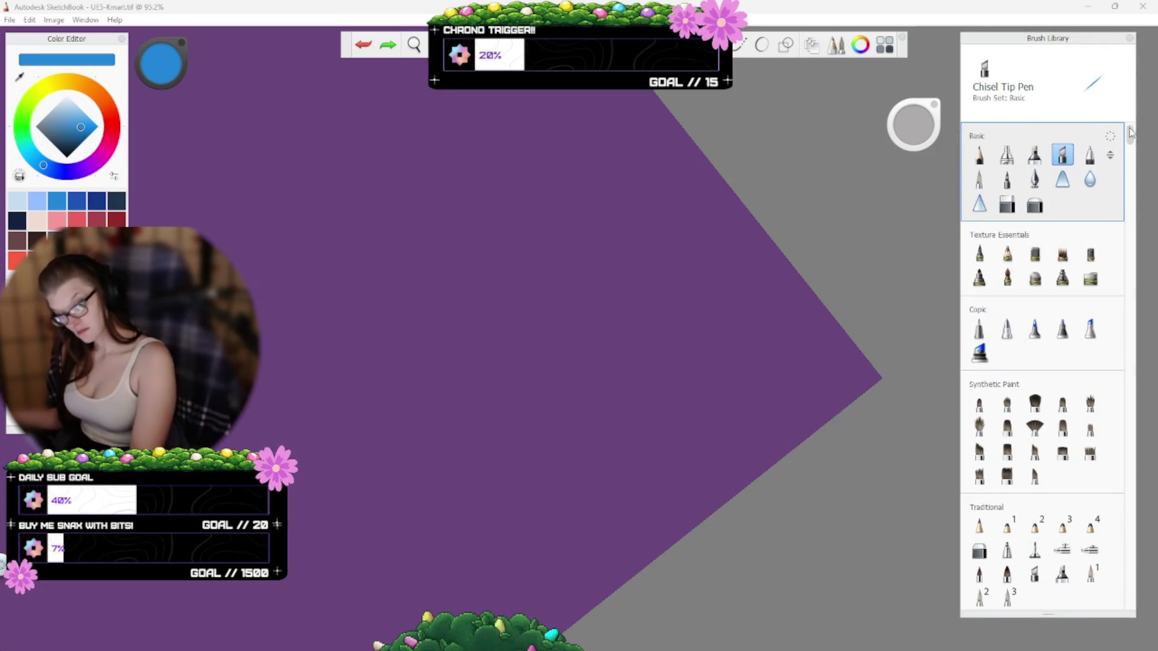
left_click_drag(1129, 137, 1137, 157)
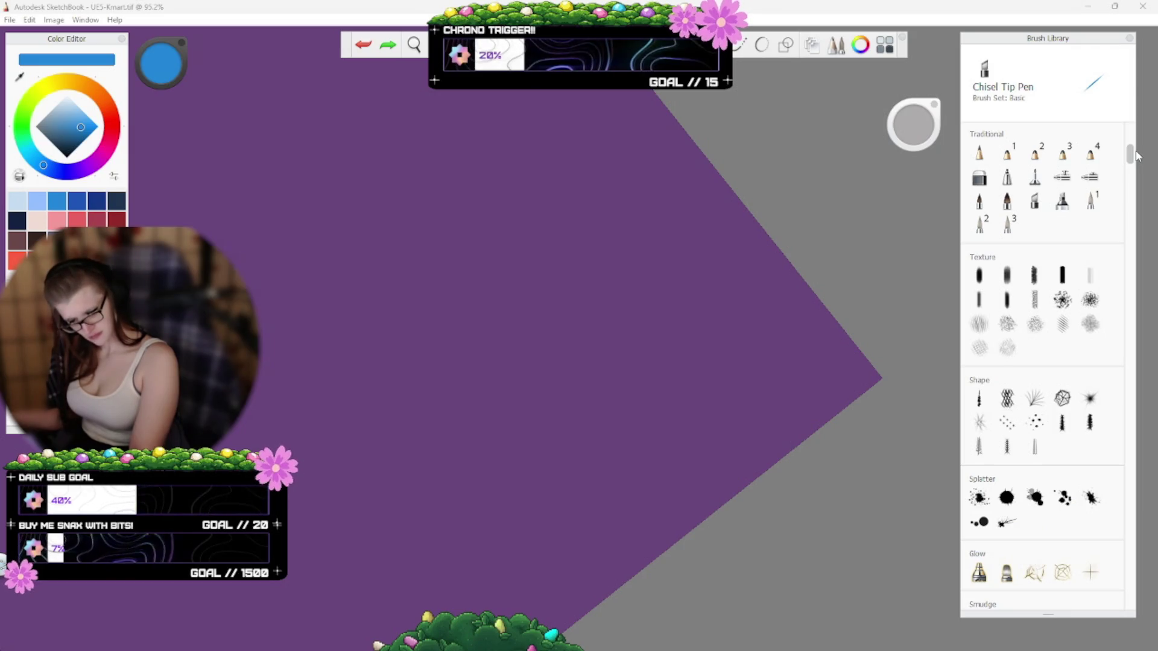
left_click_drag(1136, 159, 1136, 178)
scroll(1136, 178, "down", 3)
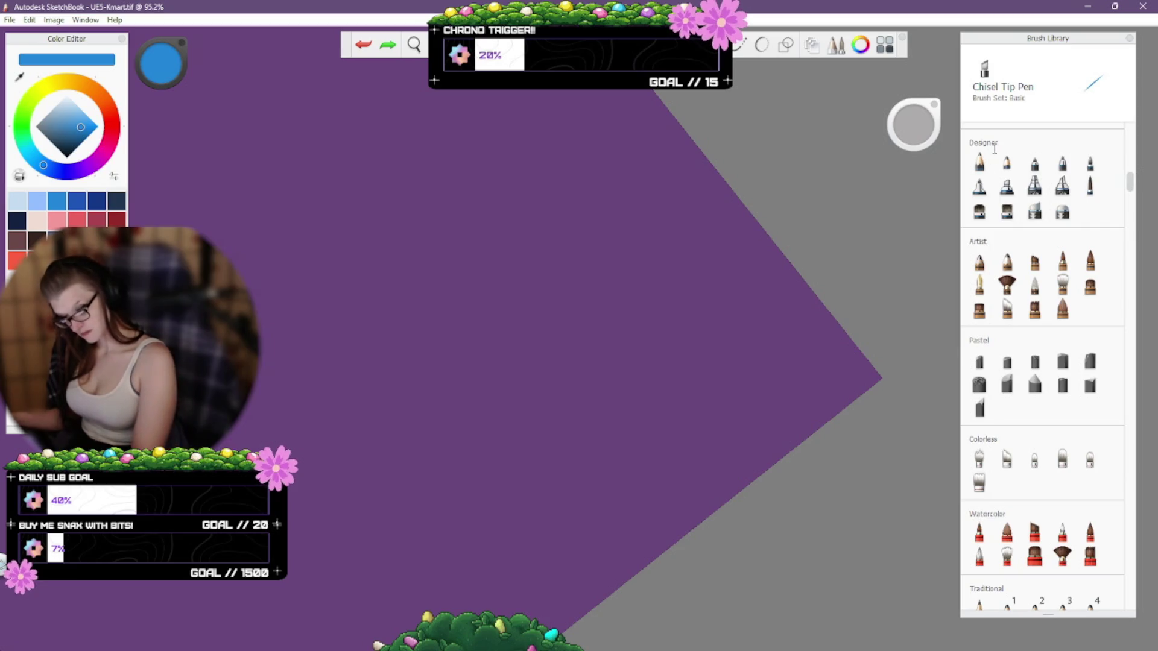
Try Design Pencil, Watercolor Pencil and Paint Tapered, then select Fineline Pen, undoing test strokes.
left_click(979, 162)
left_click(1004, 167)
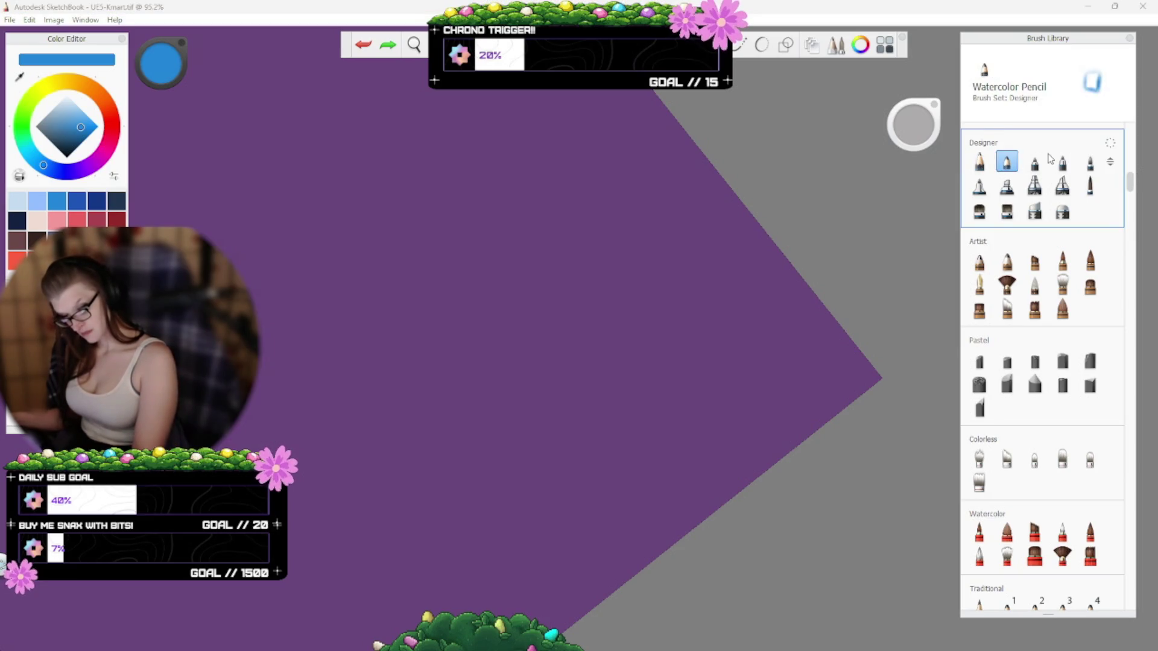
left_click(1036, 167)
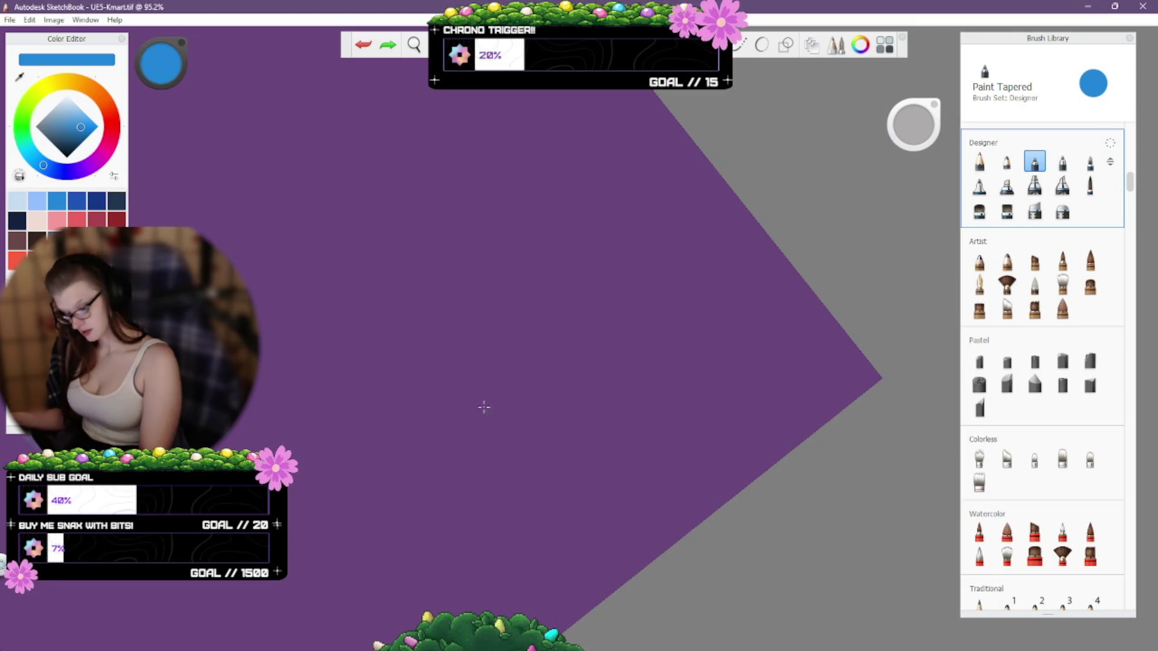
mouse_move(483, 406)
left_mouse_down()
mouse_move(558, 320)
mouse_move(571, 455)
left_mouse_up()
key("ctrl+z")
left_click(1062, 161)
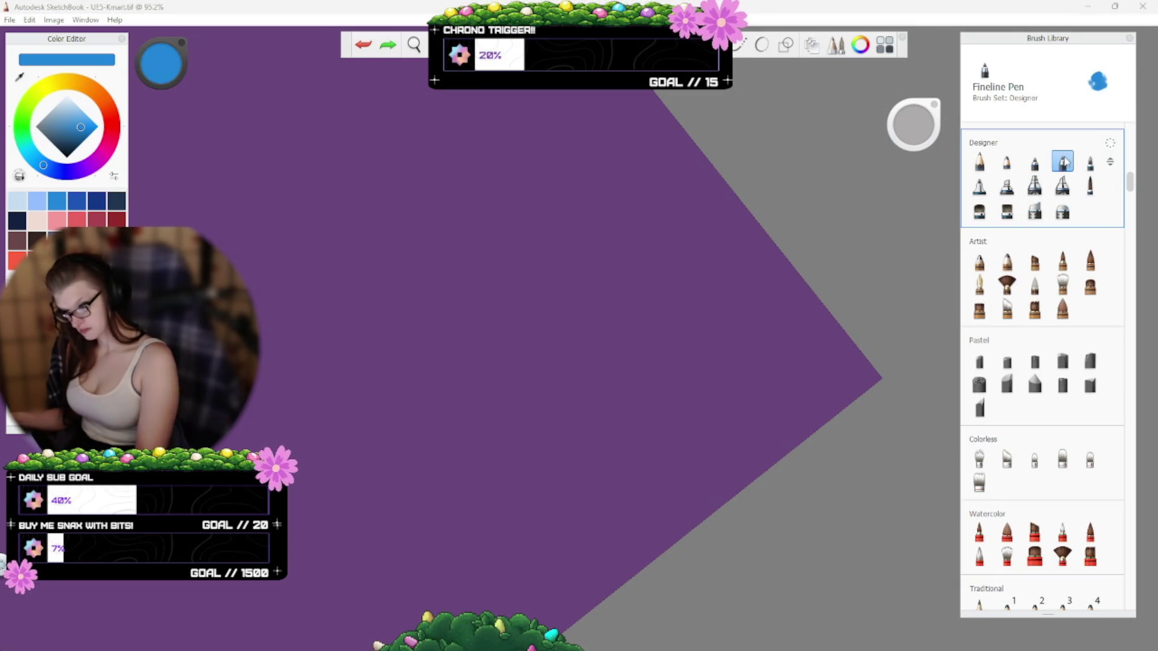
mouse_move(383, 470)
left_mouse_down()
mouse_move(530, 424)
mouse_move(556, 527)
left_mouse_up()
key("ctrl+z")
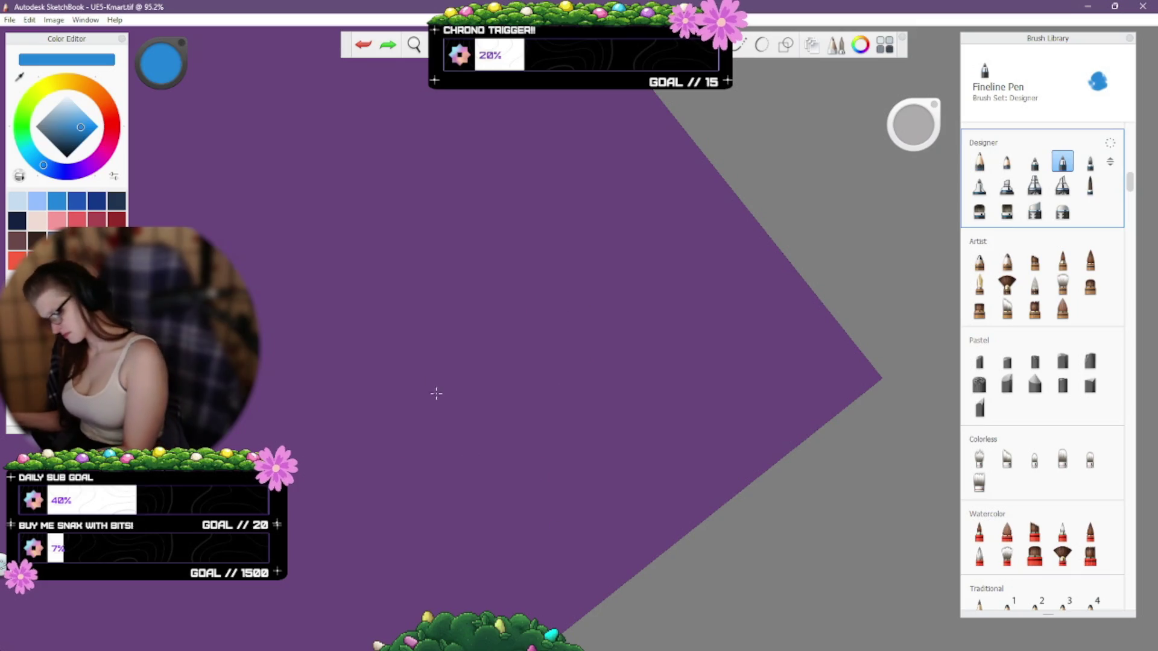
Handwrite 'Why is my stylus not calibrated ?!' in blue, undoing mistaken strokes, with 'hello!?' beneath.
mouse_move(357, 386)
left_mouse_down()
mouse_move(382, 360)
mouse_move(406, 354)
left_mouse_up()
key("ctrl+z")
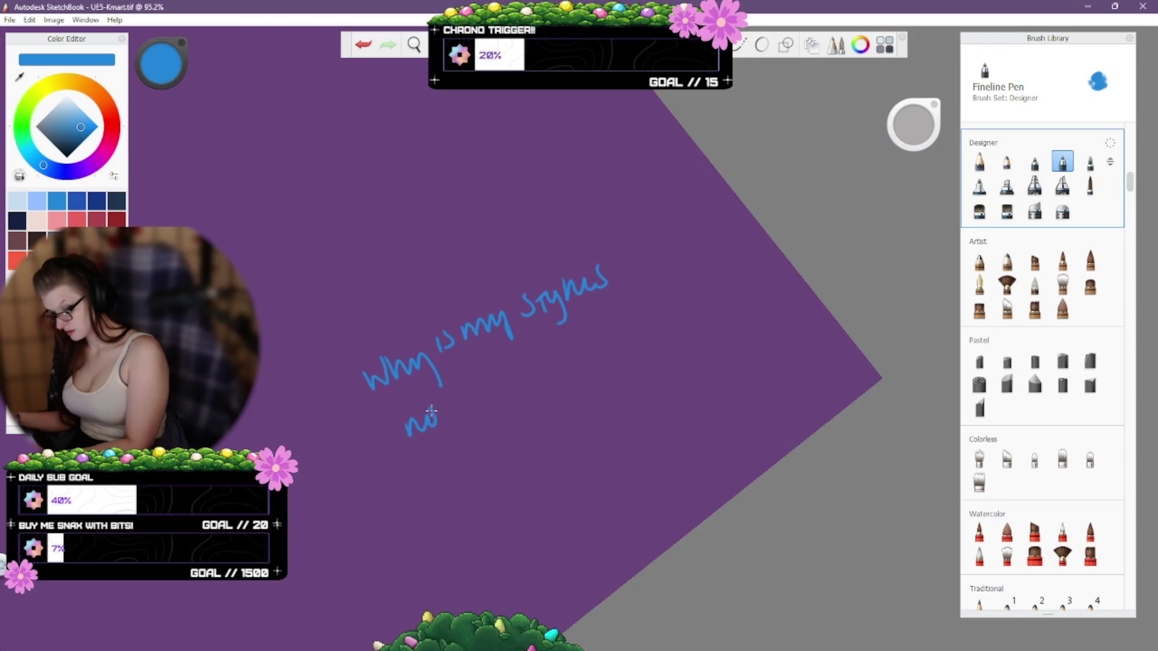
mouse_move(466, 398)
left_mouse_down()
mouse_move(493, 402)
mouse_move(597, 352)
left_mouse_up()
key("ctrl+z")
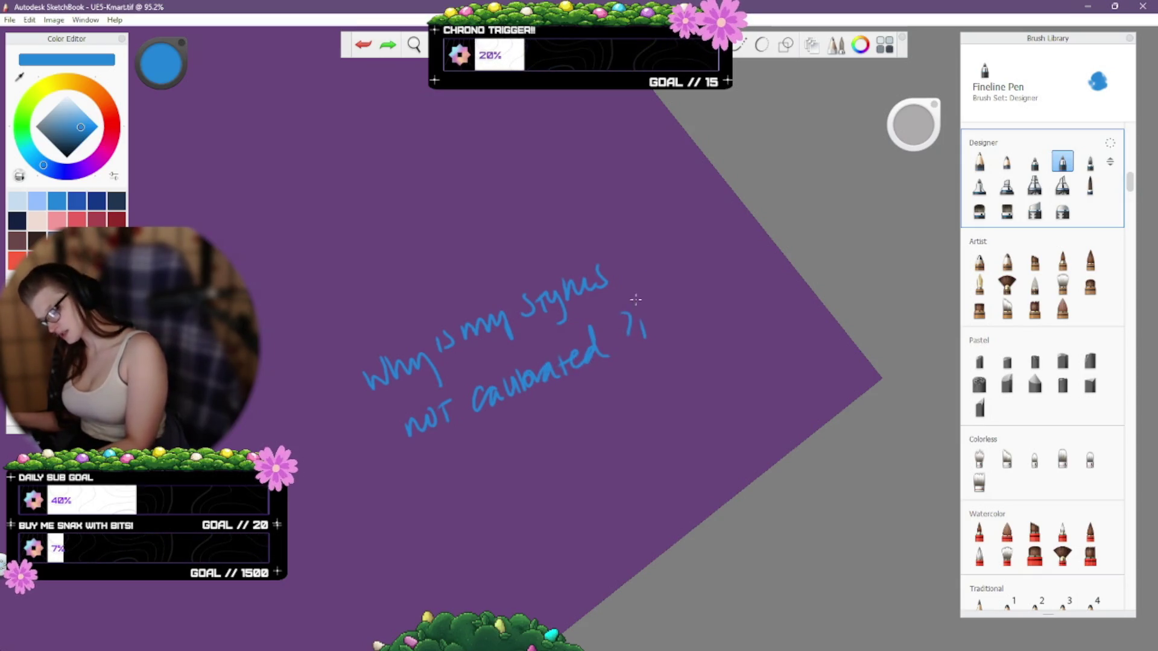
key("ctrl+z")
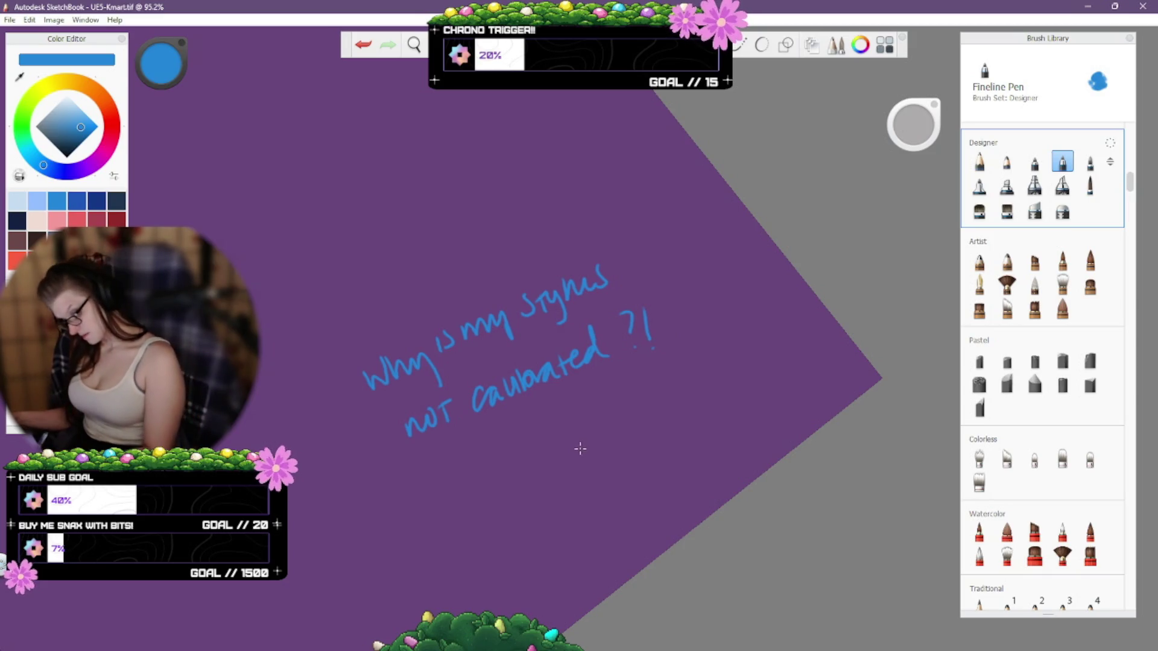
left_click_drag(580, 449, 638, 487)
key("ctrl+z")
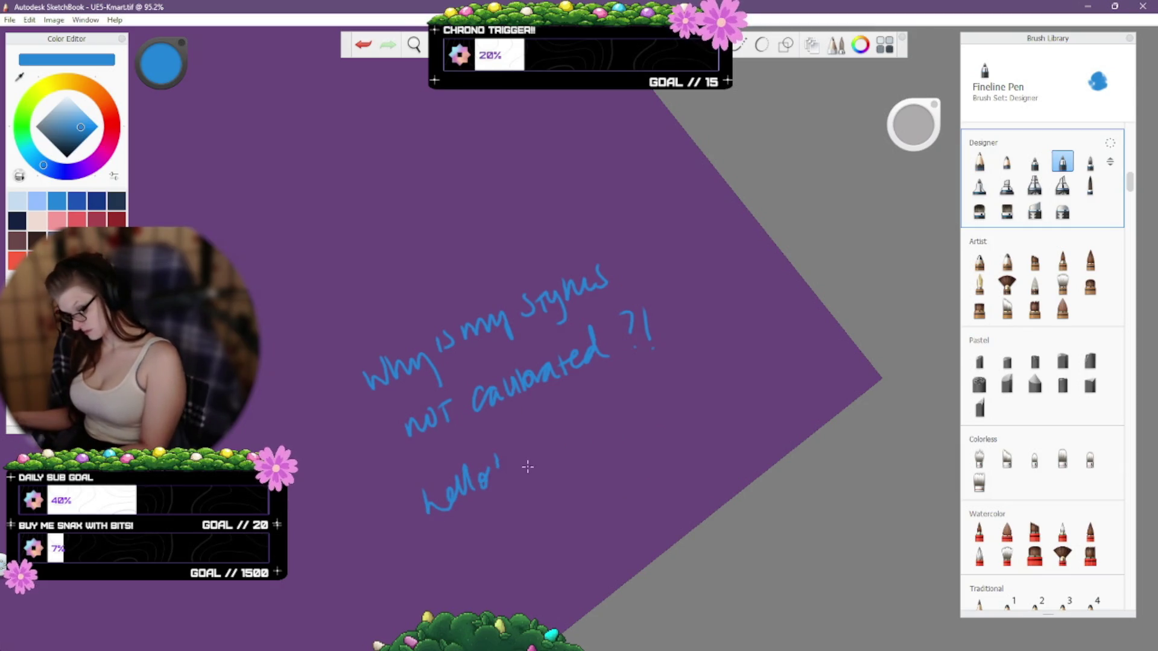
left_click_drag(514, 435, 505, 459)
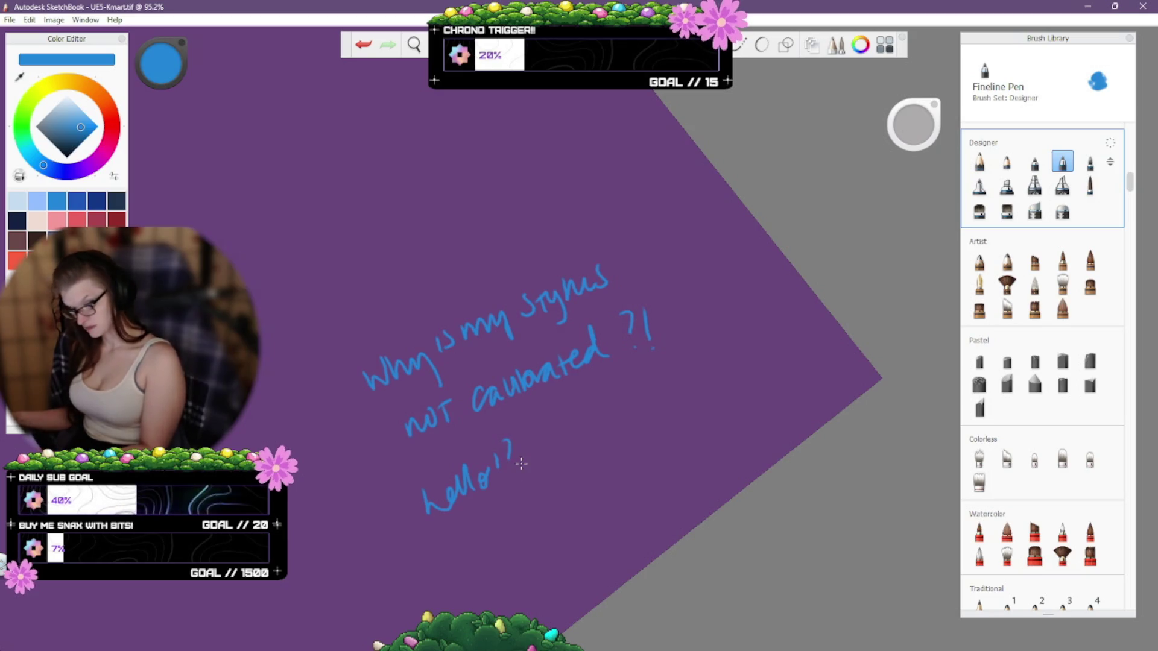
key("ctrl+z")
key("ctrl+z")
key("ctrl+z")
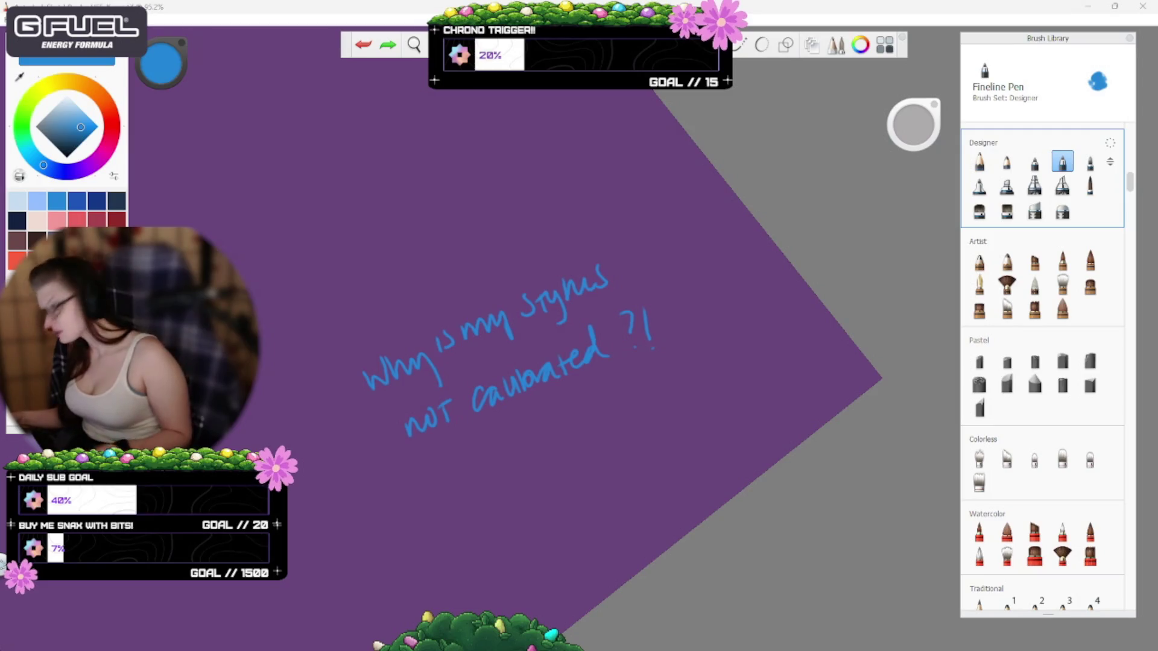
Write 'pressure curve' below the stylus question, undoing the discarded words 'does' and 'why'.
left_click(831, 169)
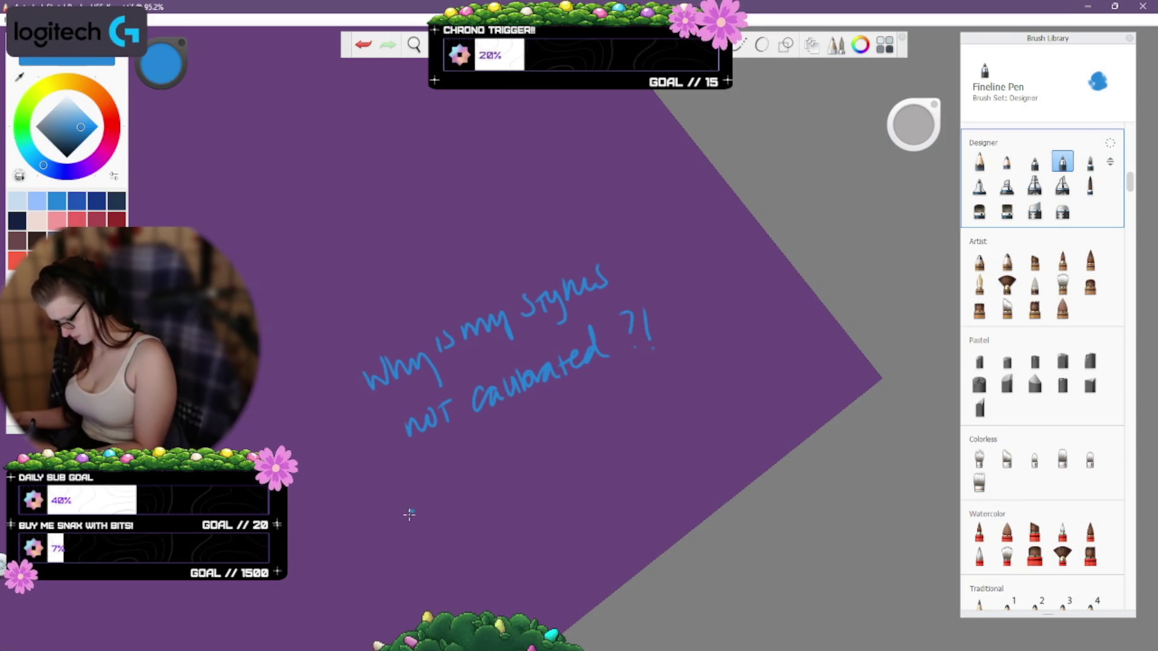
left_click_drag(409, 514, 429, 509)
key("ctrl+z")
key("ctrl+z")
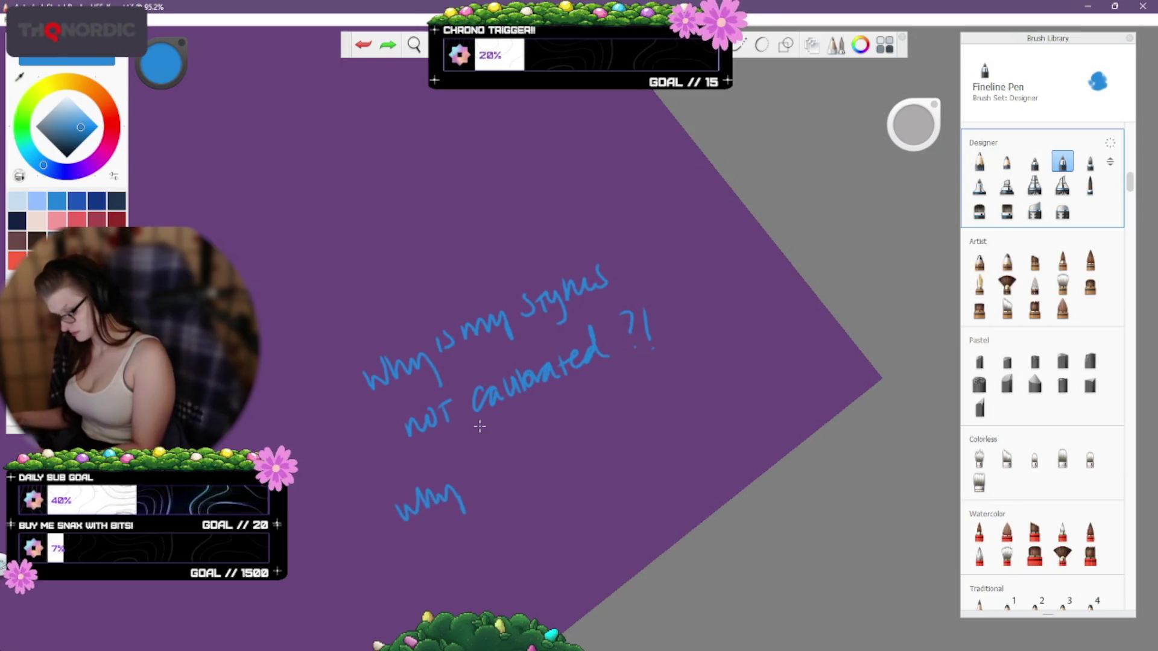
key("ctrl+z")
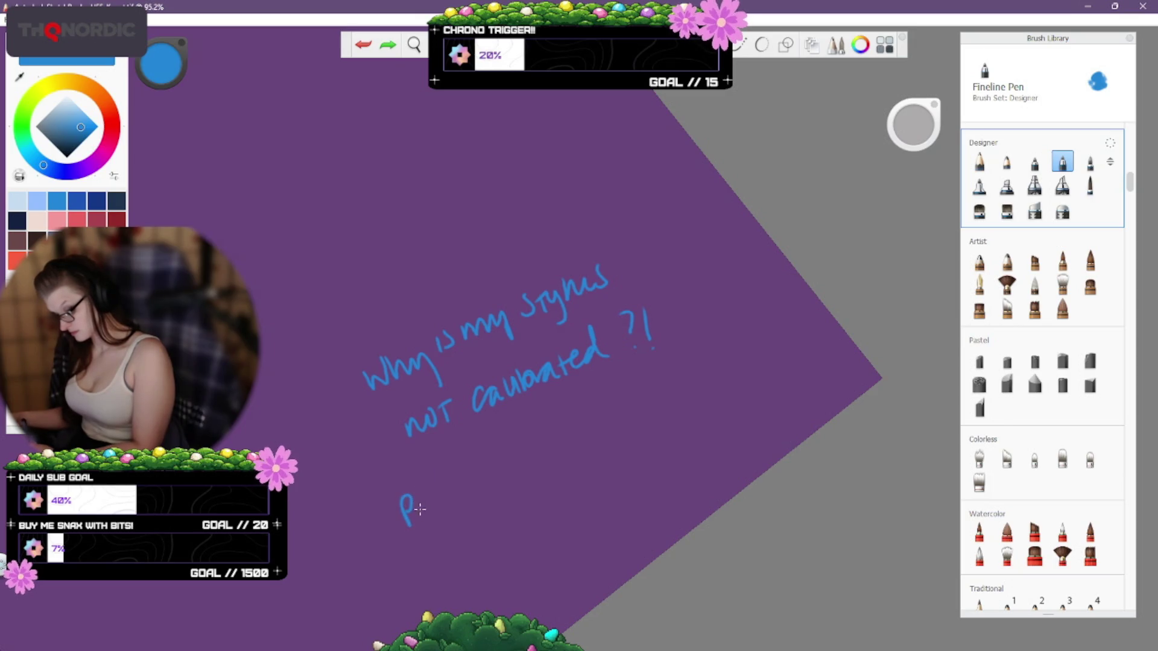
left_click_drag(459, 487, 494, 463)
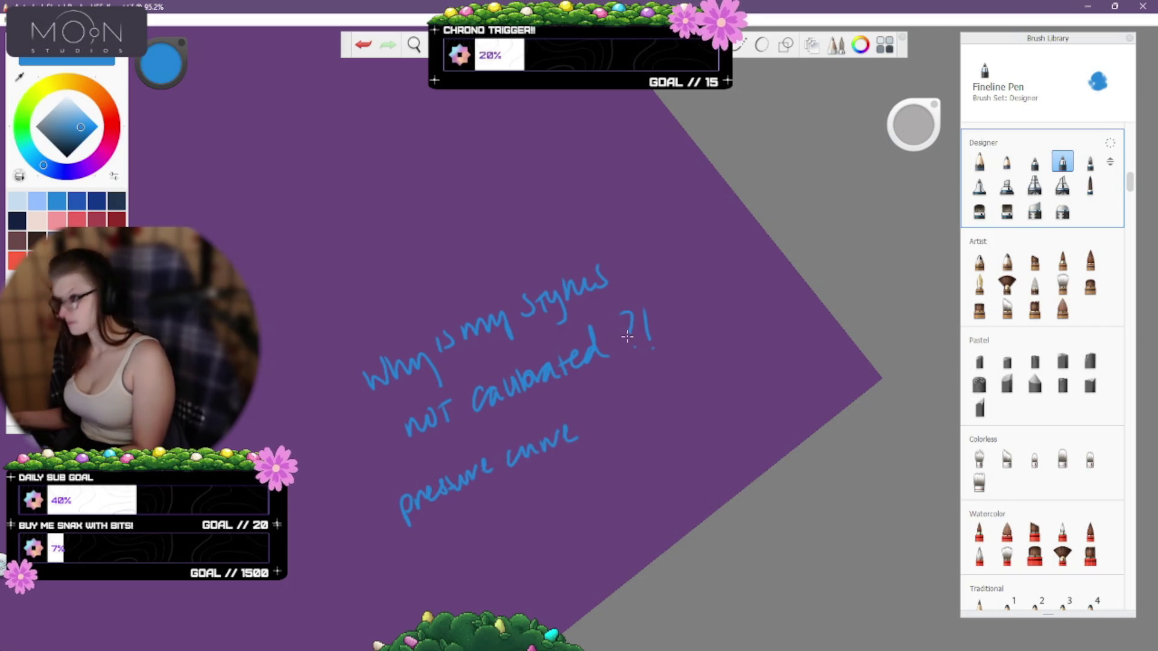
Draw a smiley ':)' after 'curve' and begin the word 'pota' below it.
mouse_move(598, 429)
left_mouse_down()
mouse_move(632, 404)
mouse_move(648, 369)
left_mouse_up()
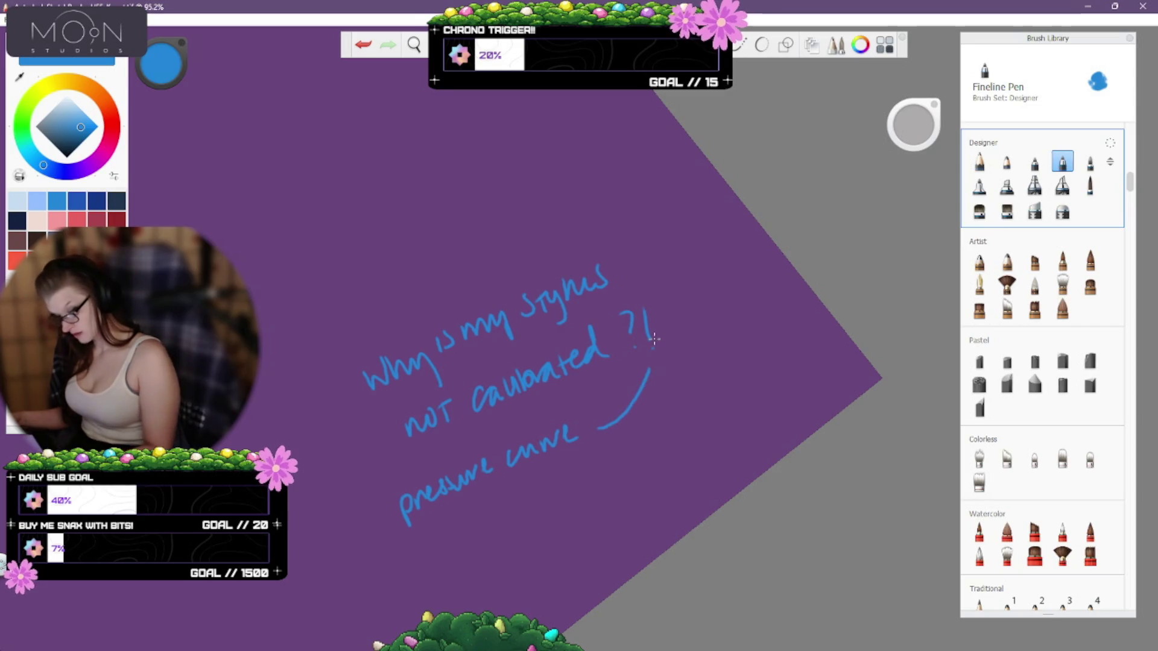
key("ctrl+z")
mouse_move(601, 430)
left_mouse_down()
mouse_move(628, 381)
mouse_move(595, 402)
left_mouse_up()
left_click_drag(599, 396, 600, 400)
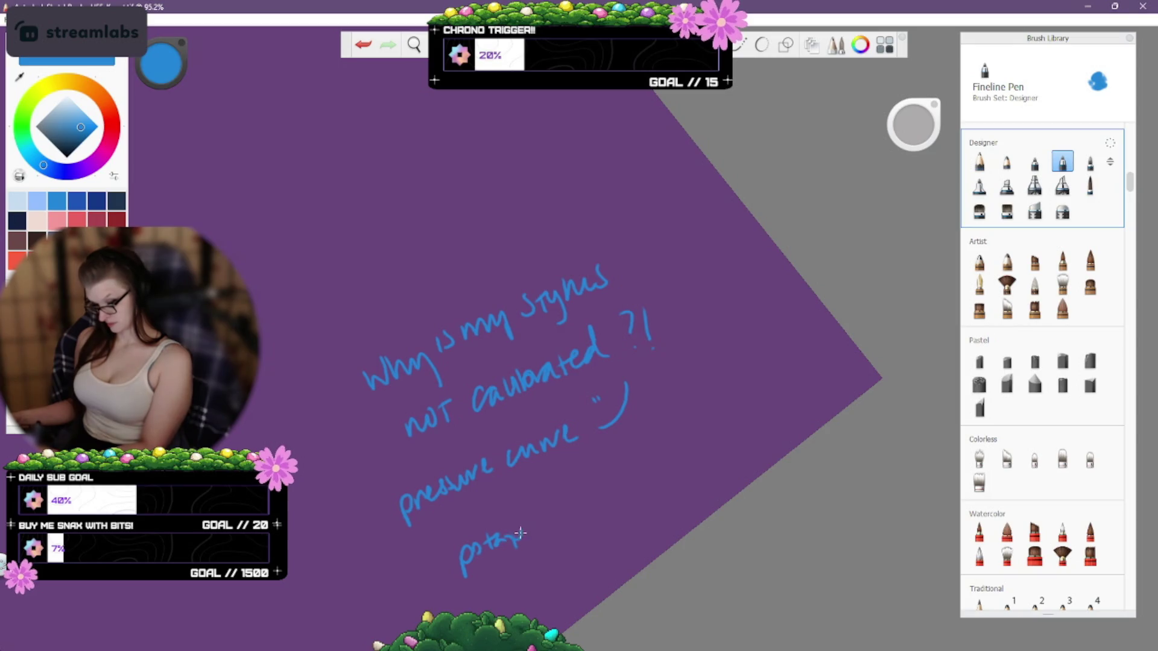
key("ctrl+z")
key("ctrl+z")
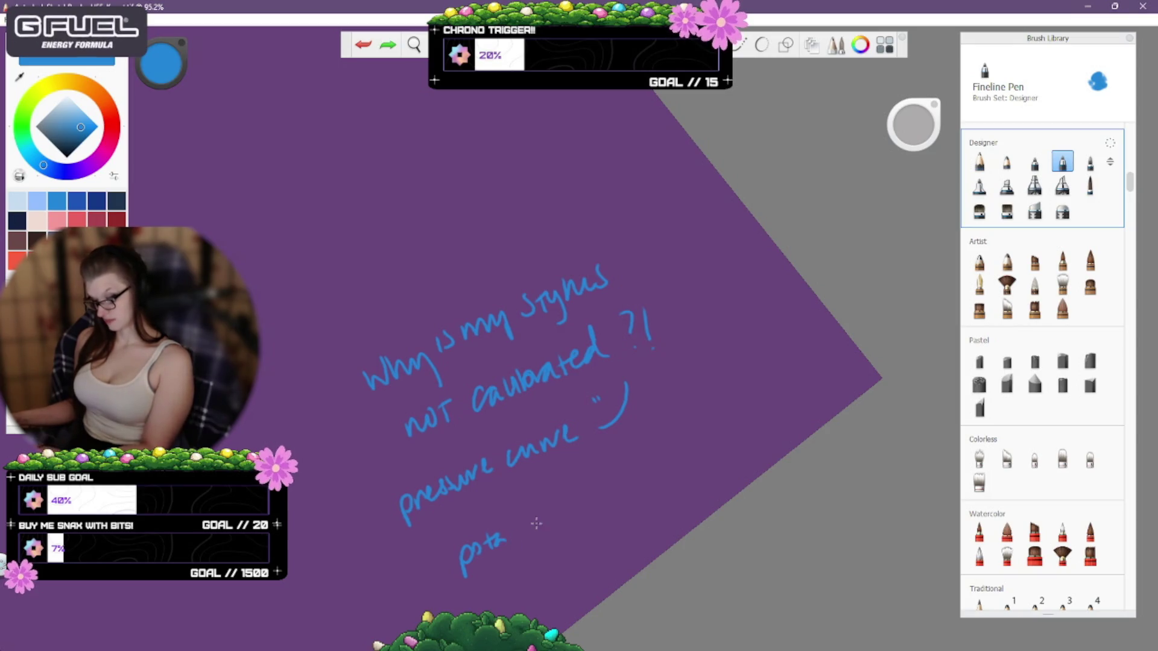
Test the Digital Brush and Medium Tip Marker with throwaway strokes, undoing each.
key("ctrl+z")
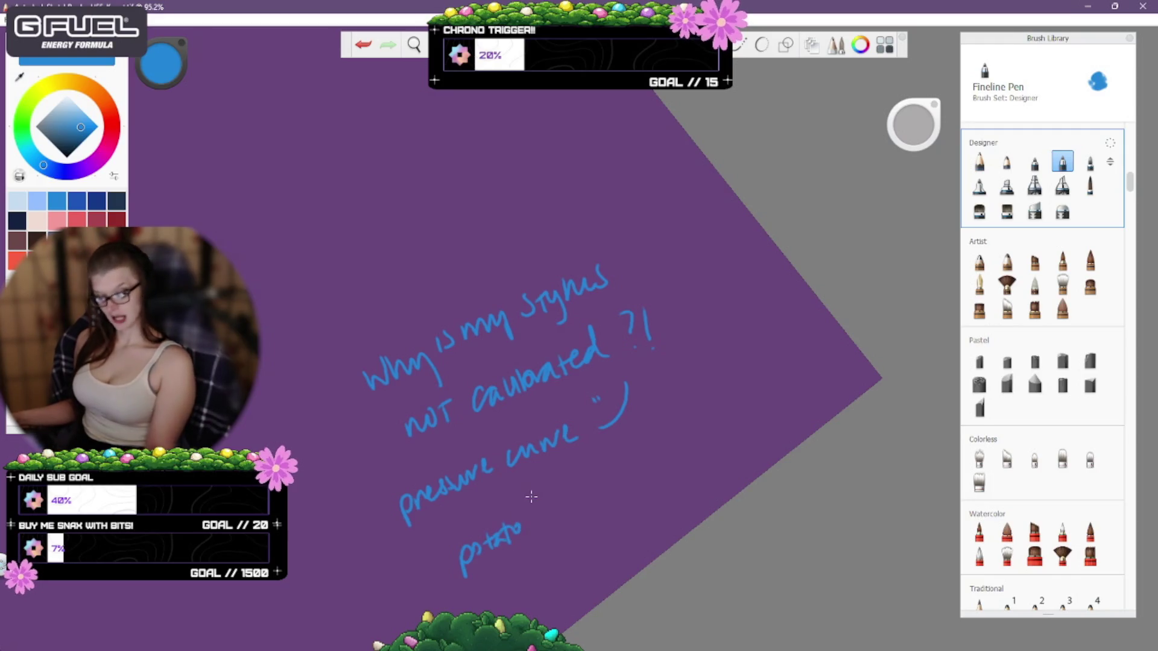
left_click(1090, 162)
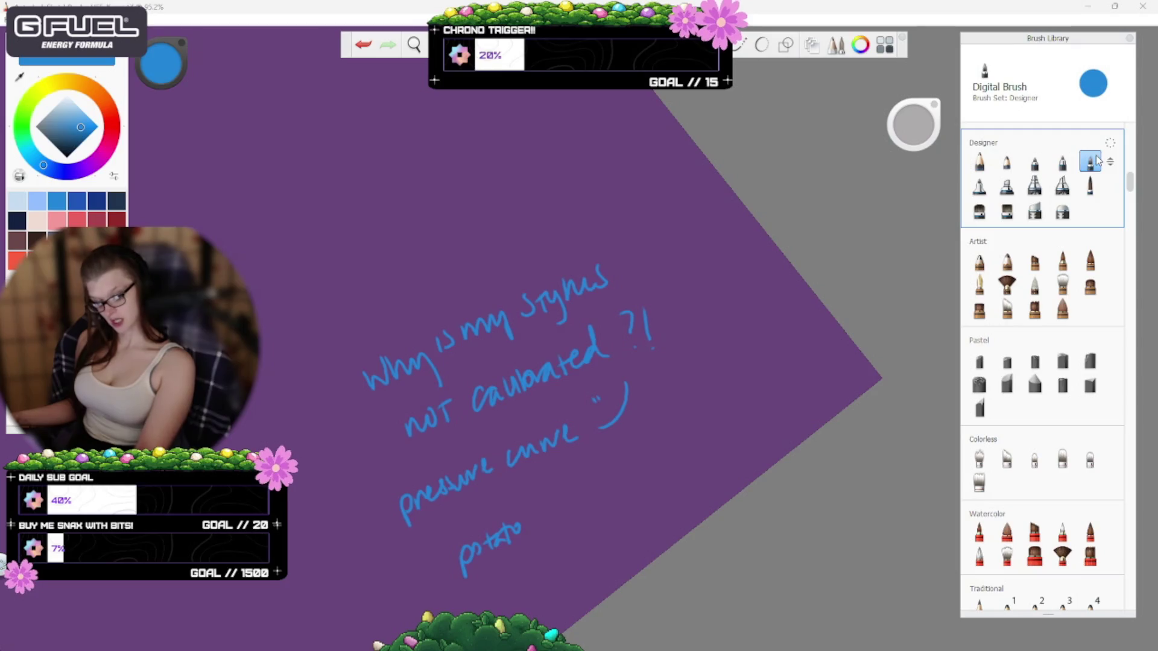
mouse_move(357, 243)
left_mouse_down()
mouse_move(373, 199)
mouse_move(458, 248)
left_mouse_up()
key("ctrl+z")
left_click(980, 185)
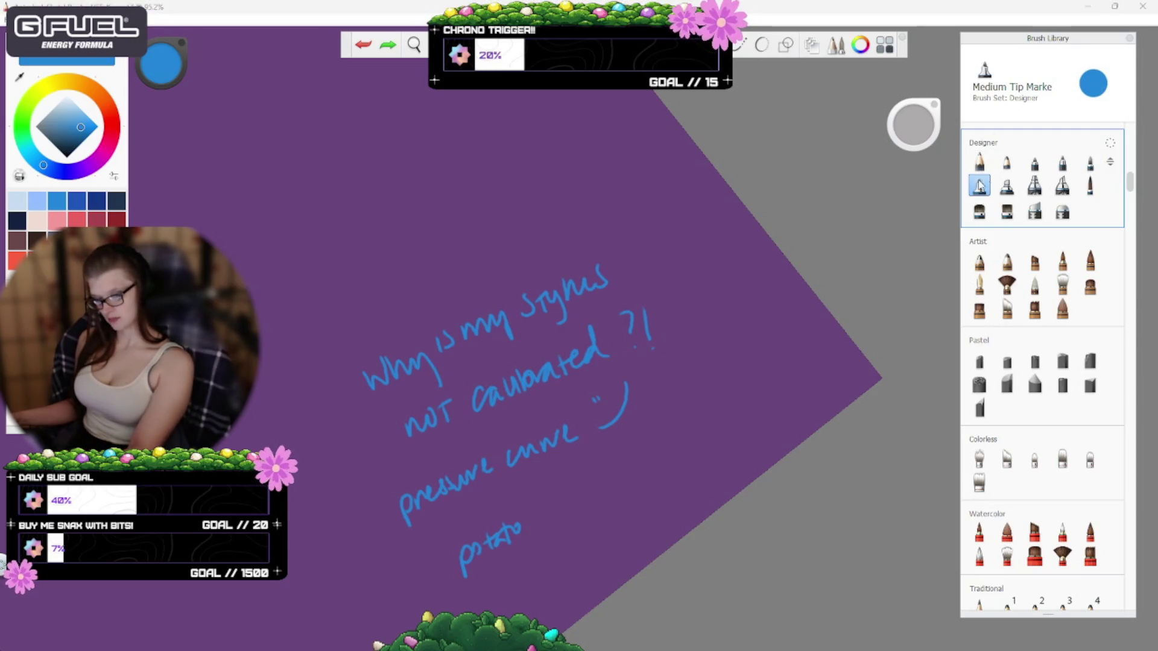
left_click_drag(491, 212, 609, 238)
key("ctrl+z")
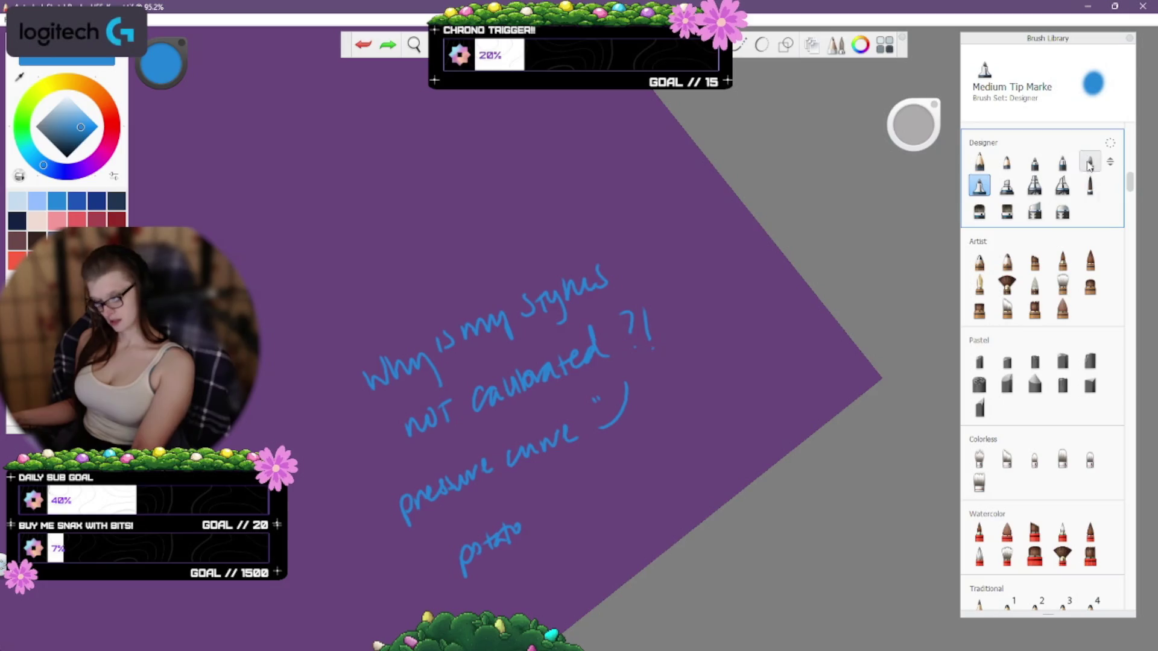
Test the Art Pencil with several strokes and a small mark, undoing each.
left_click(979, 260)
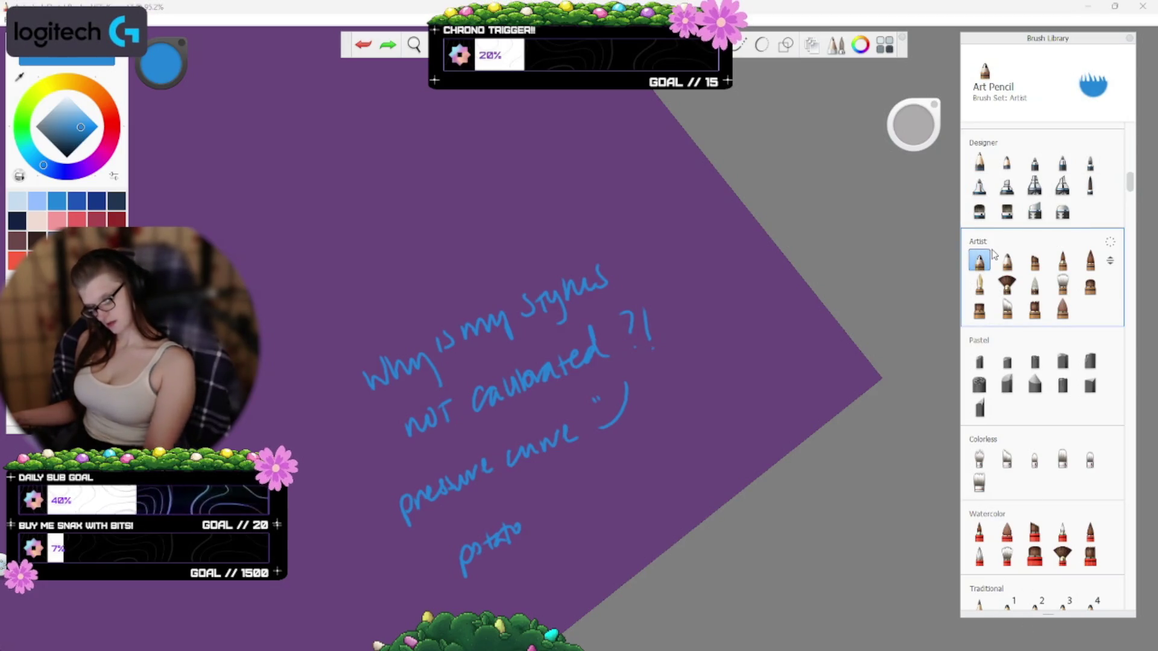
left_click_drag(655, 512, 771, 295)
key("ctrl+z")
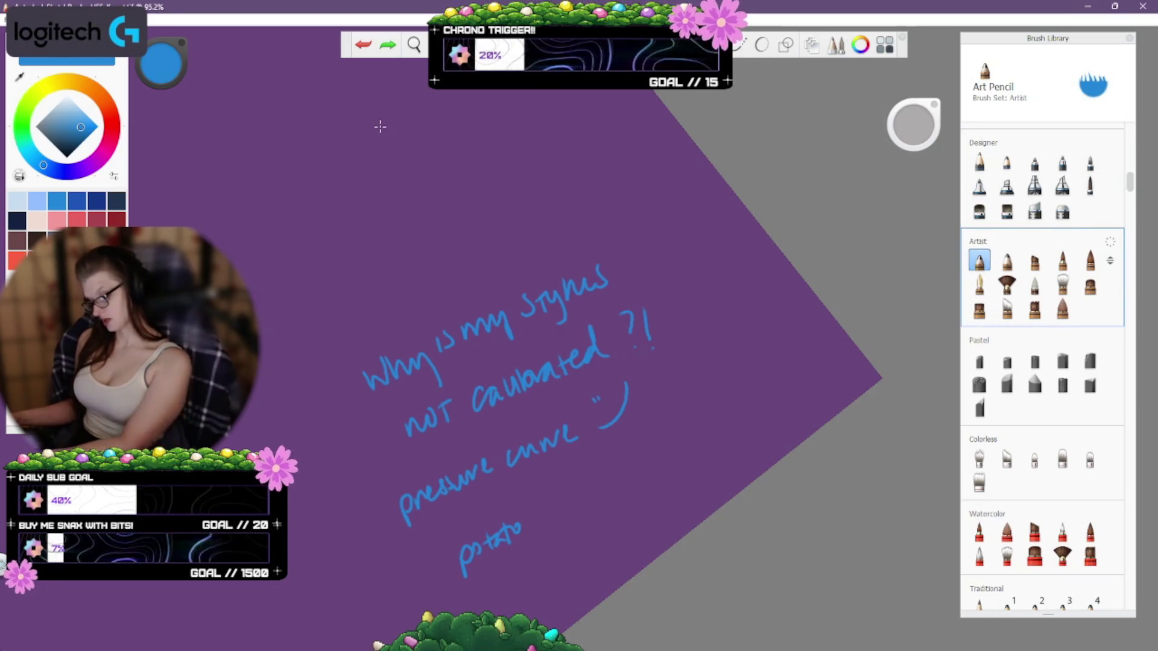
left_click_drag(361, 320, 395, 241)
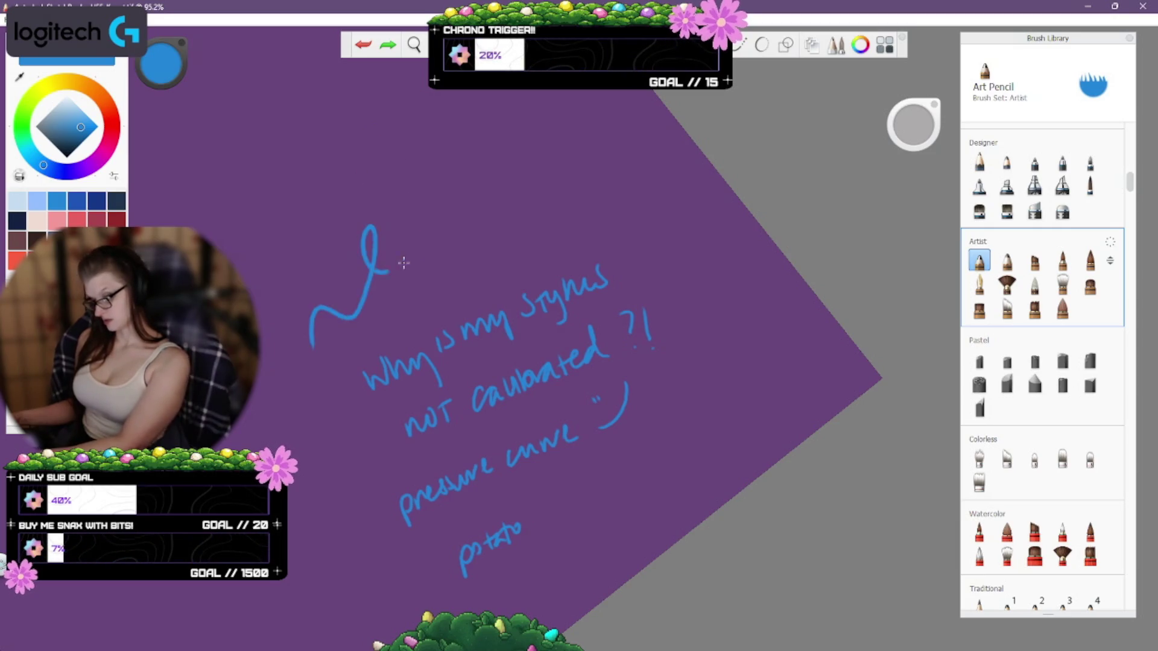
key("ctrl+z")
left_click(243, 597)
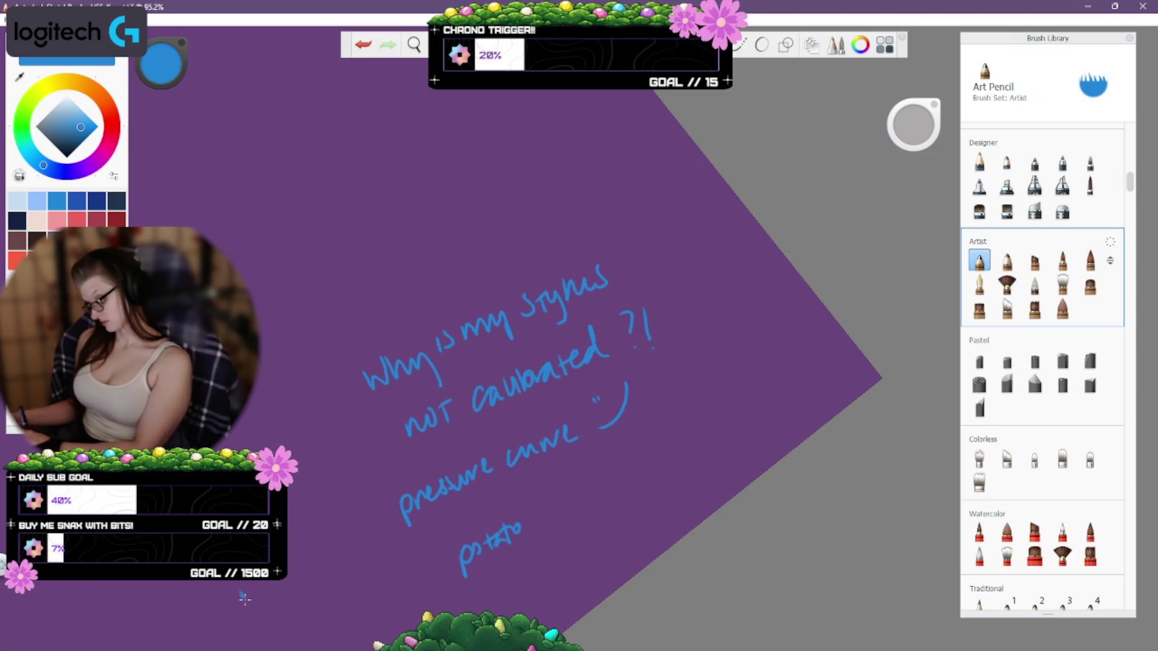
key("ctrl+z")
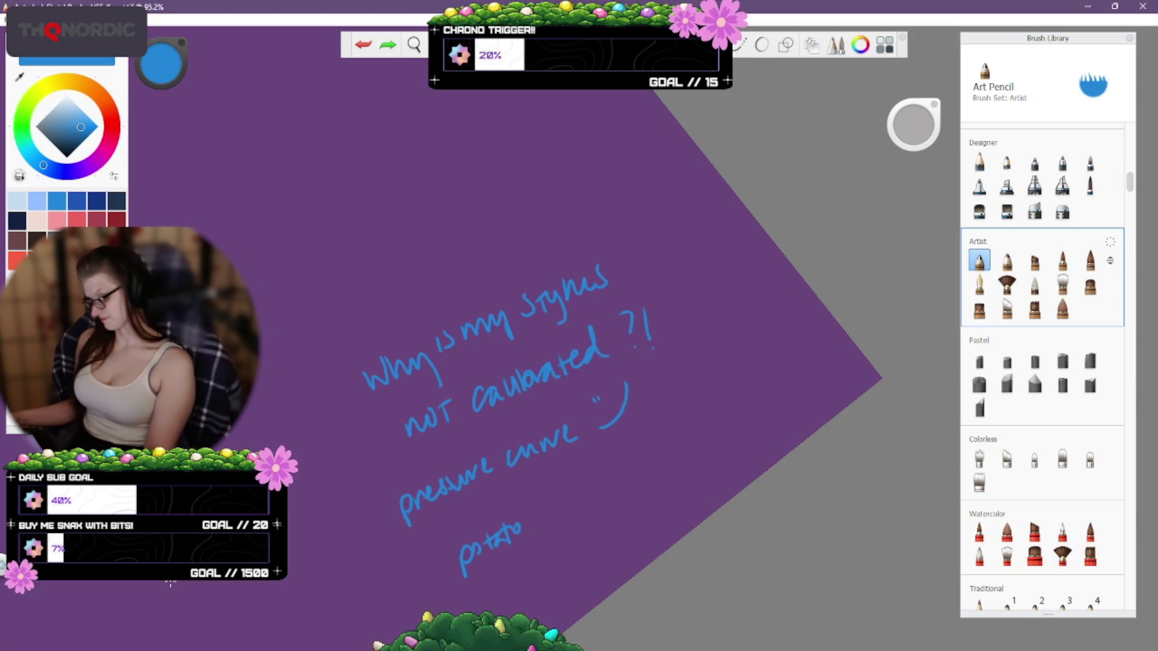
Switch to Conceptual 2 and test it with a large stroke and a dab, both undone.
left_click(979, 309)
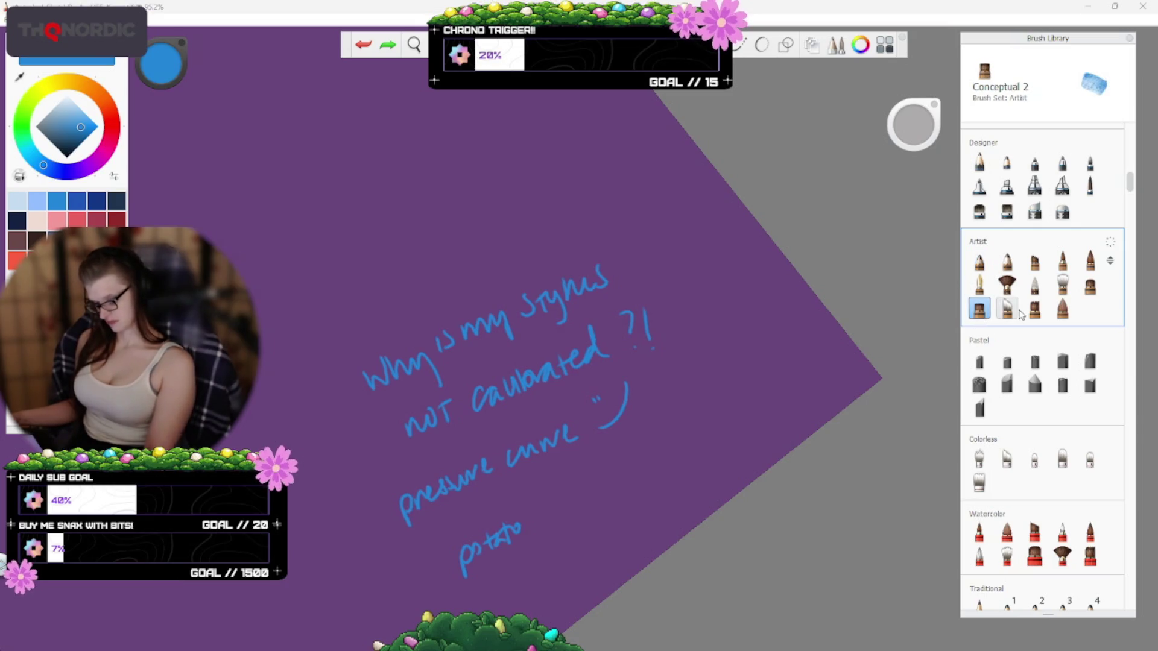
left_click_drag(669, 386, 567, 519)
key("ctrl+z")
left_click_drag(648, 468, 667, 461)
key("ctrl+z")
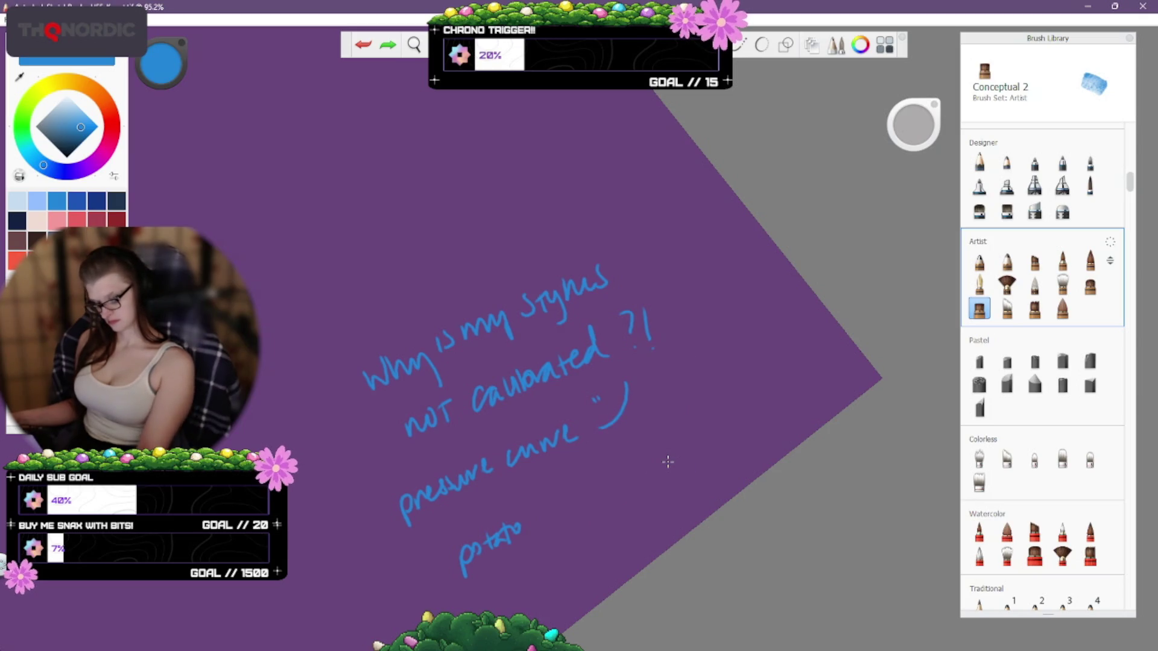
Erase the stylus question, 'pressure curve :)' and 'potato' with the Hard Eraser Taper.
left_click(1034, 210)
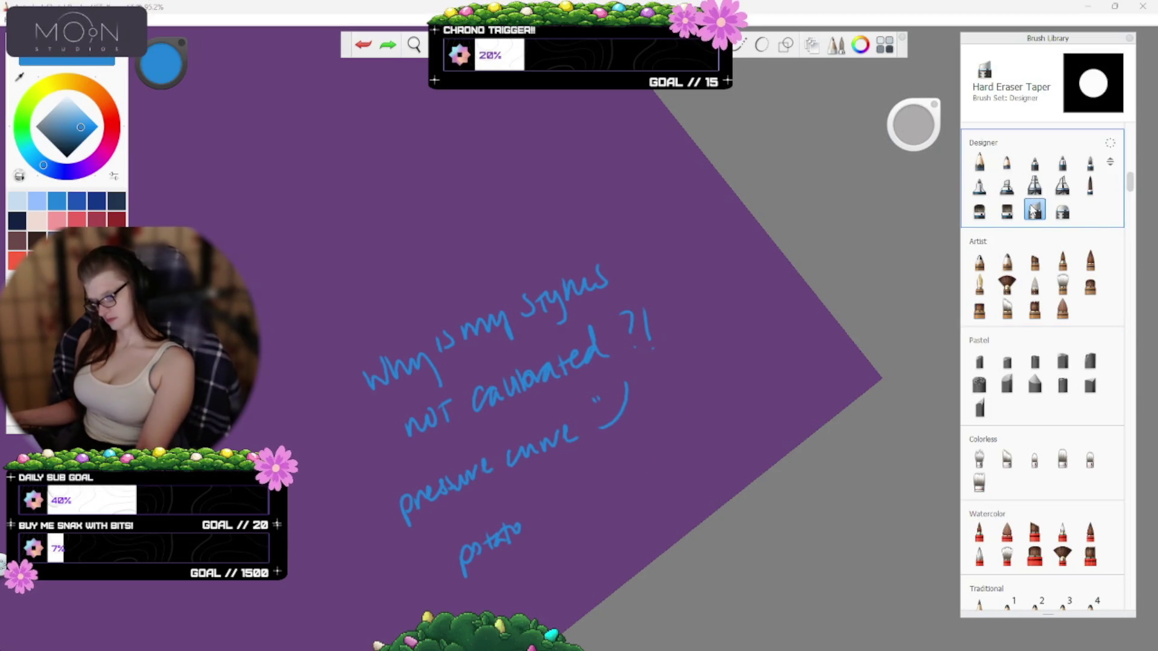
mouse_move(483, 323)
left_mouse_down()
mouse_move(597, 283)
mouse_move(422, 368)
mouse_move(374, 377)
left_mouse_up()
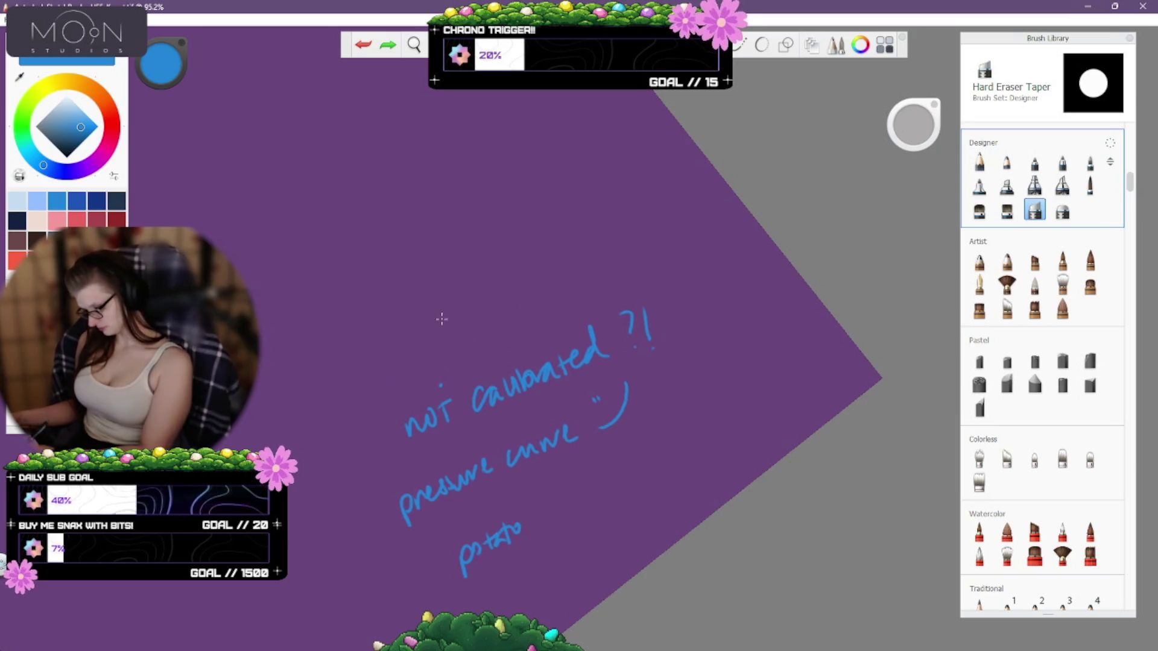
mouse_move(441, 319)
left_mouse_down()
mouse_move(419, 422)
mouse_move(470, 543)
mouse_move(506, 536)
left_mouse_up()
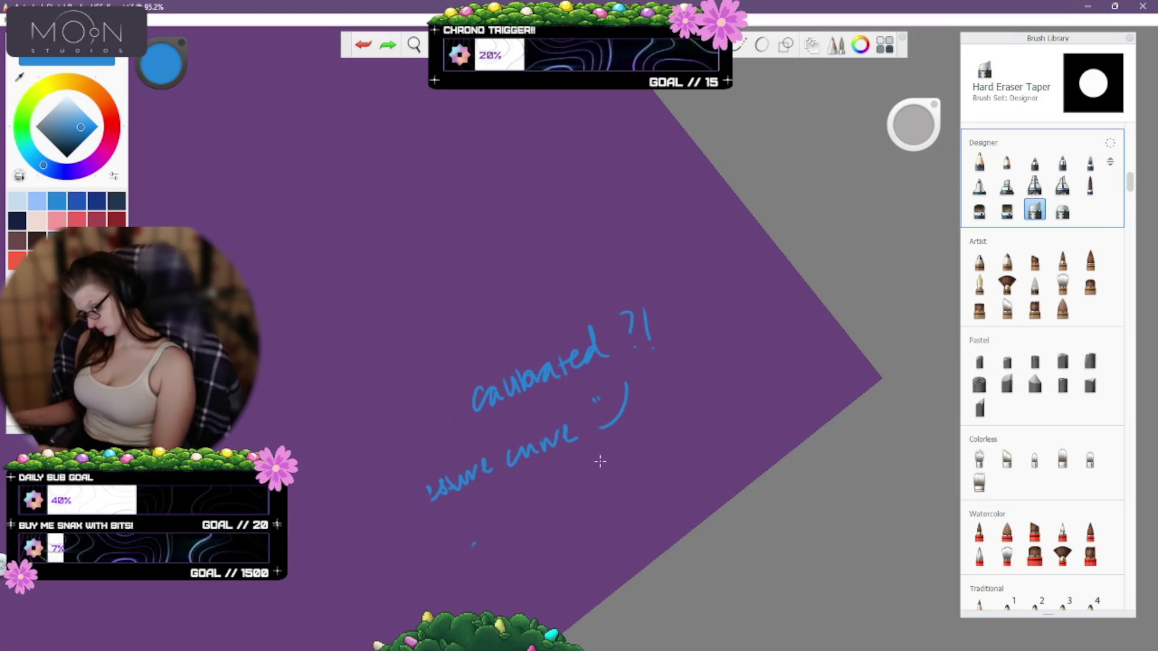
left_click_drag(600, 461, 447, 482)
left_click_drag(489, 392, 469, 451)
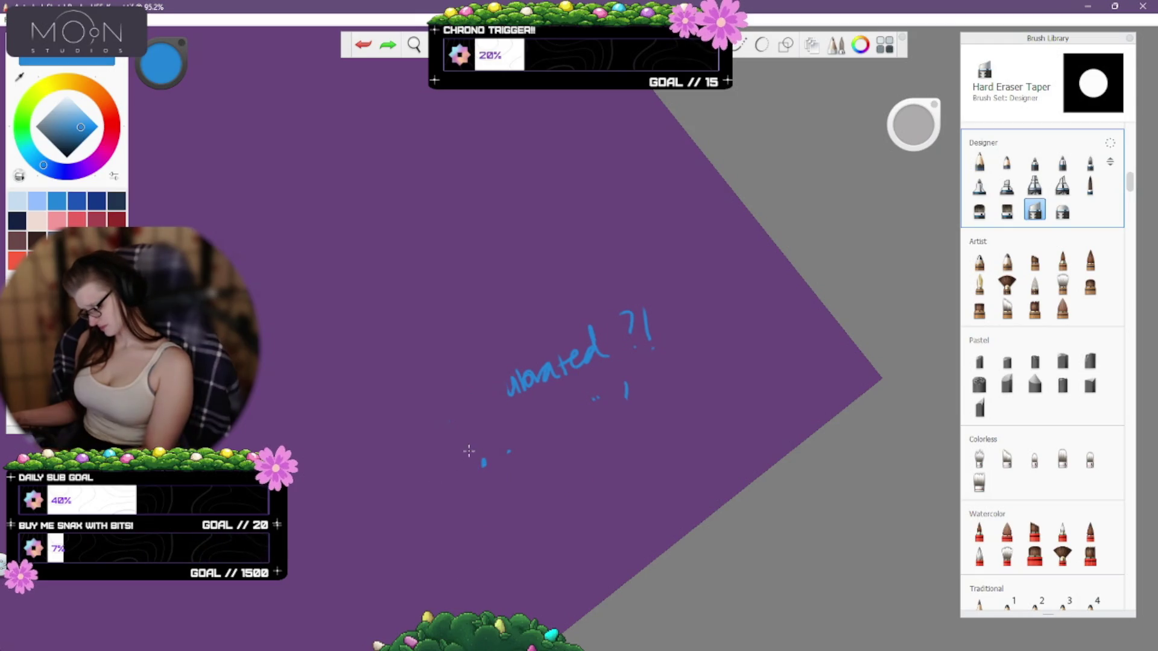
left_click_drag(583, 423, 620, 334)
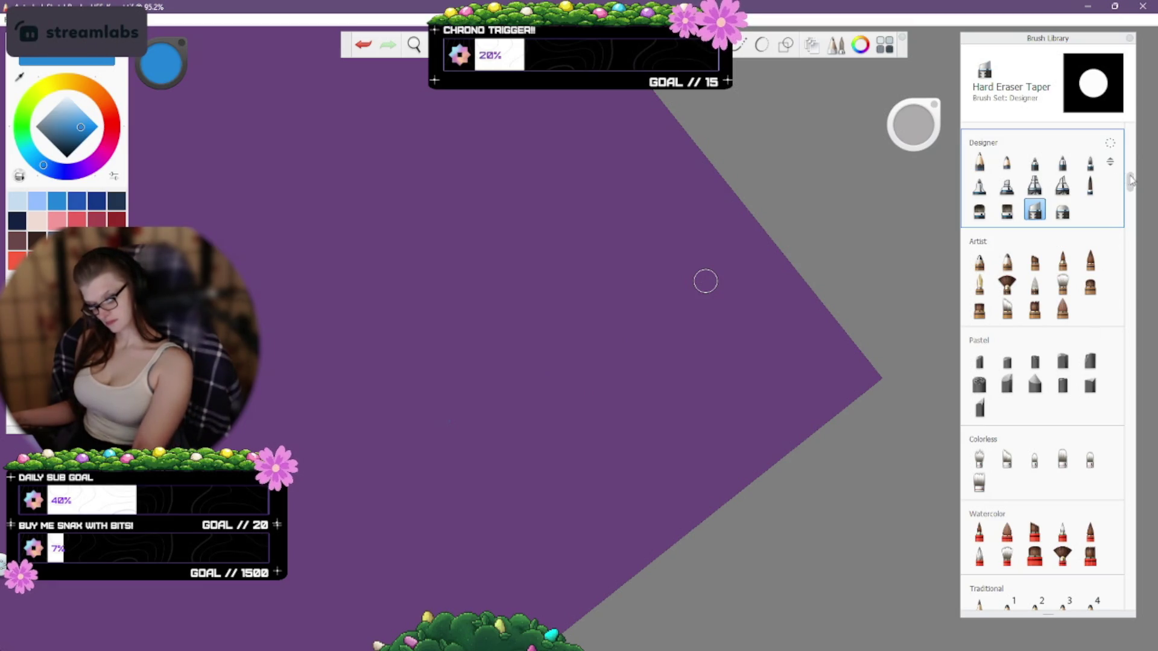
left_click_drag(1132, 181, 1131, 229)
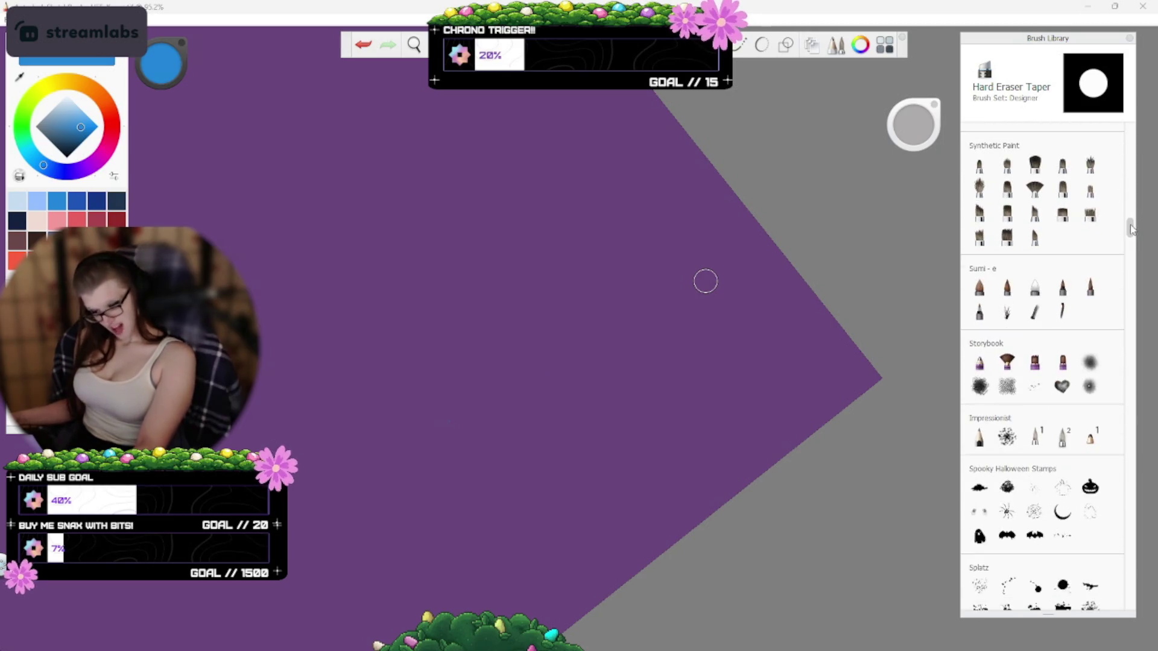
Try Mixed Hair, White Hair, Zen and Taper brushes, undoing the Zen and Taper test strokes.
left_click(979, 288)
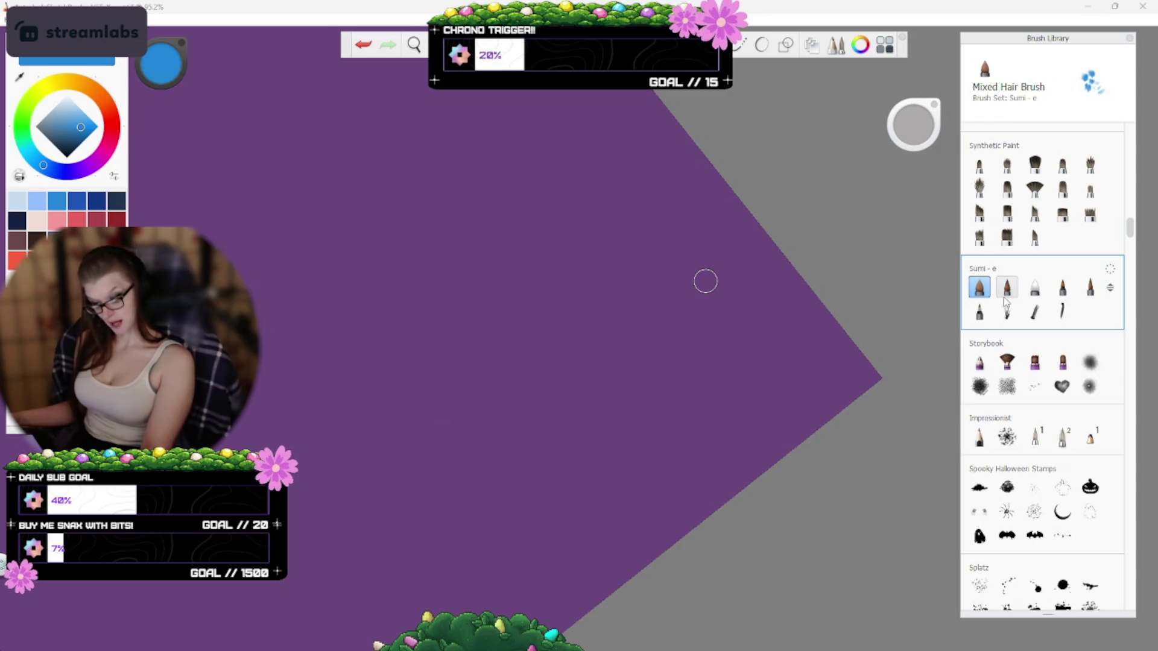
left_click(1035, 288)
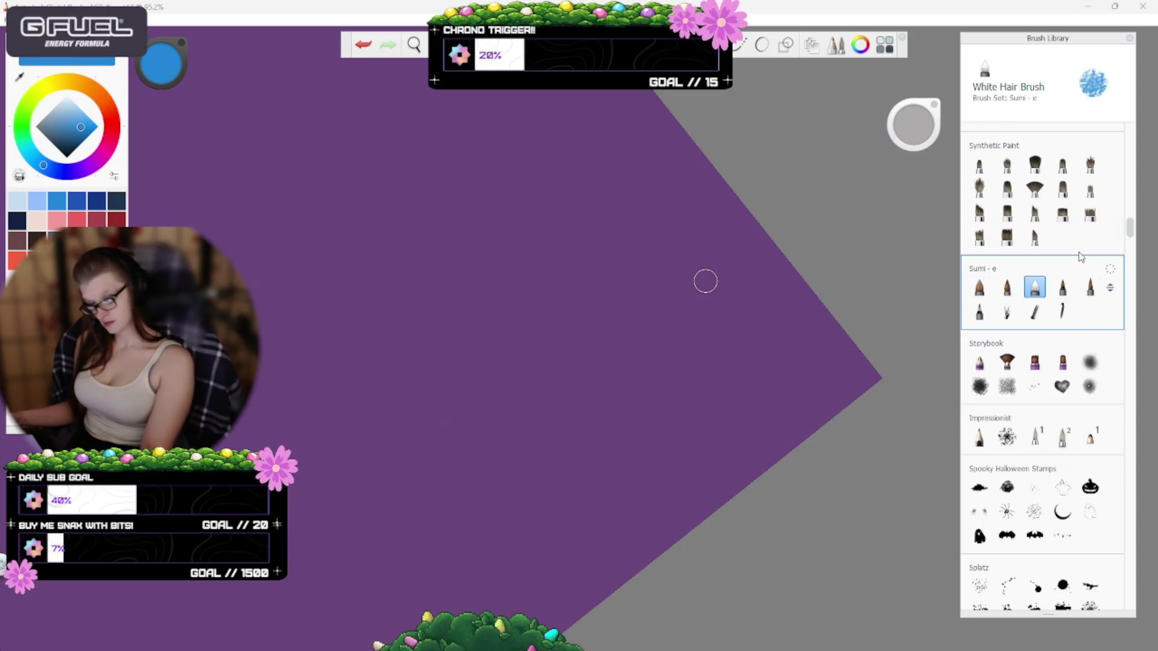
left_click(1063, 288)
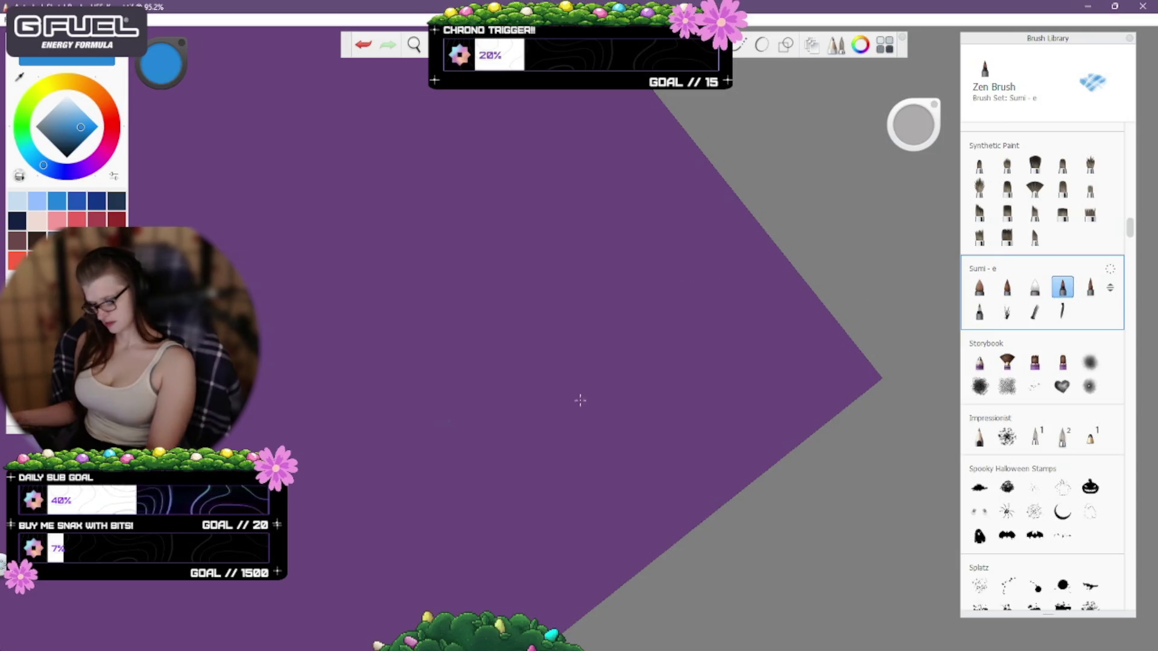
left_click_drag(440, 362, 609, 283)
key("ctrl+z")
left_click(1090, 288)
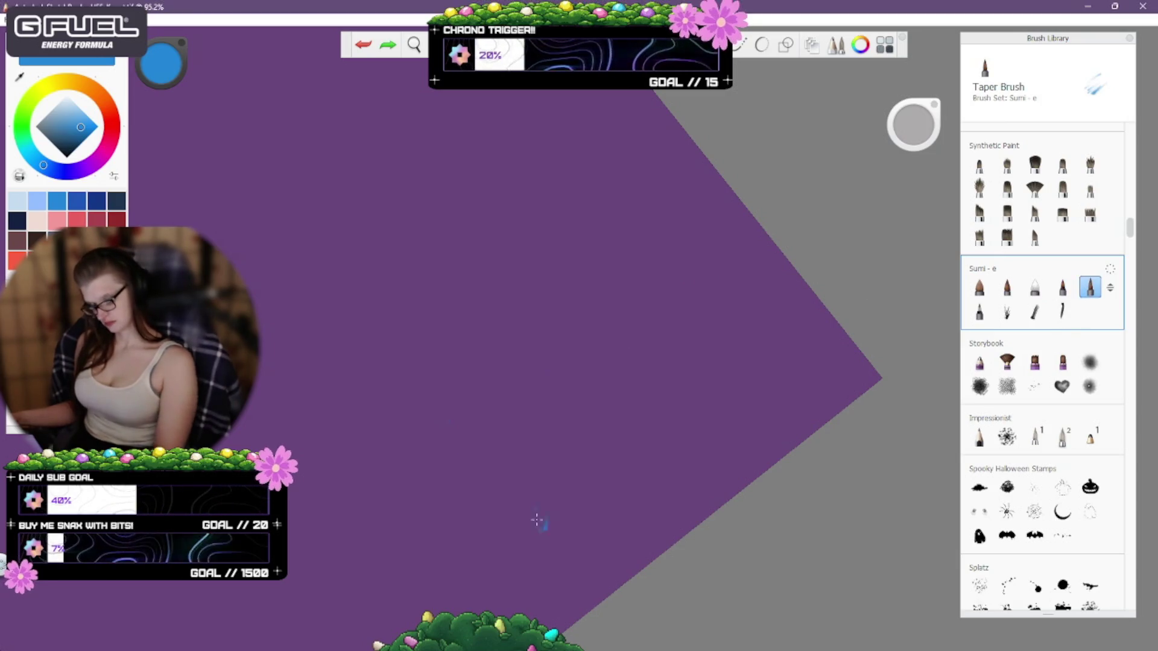
left_click_drag(537, 520, 606, 423)
key("ctrl+z")
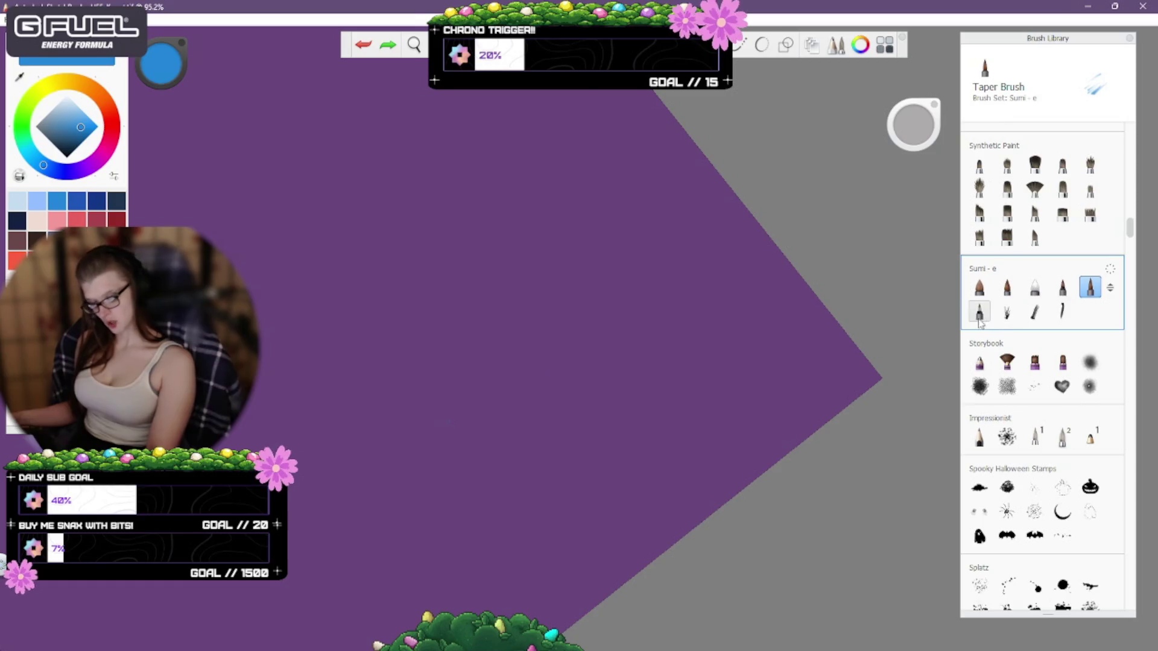
Test the Feather, Grass Tuft and Bamboo Stalk brushes, undoing each stroke.
left_click(980, 312)
left_click_drag(455, 478, 612, 401)
key("ctrl+z")
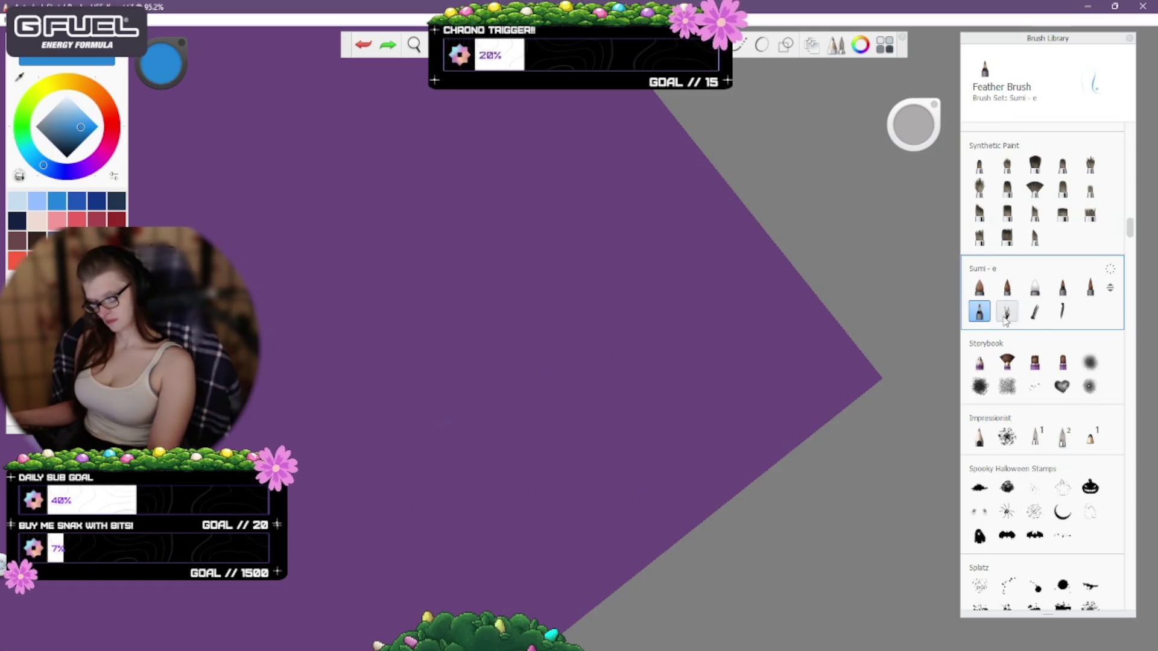
left_click(1006, 311)
mouse_move(453, 603)
left_mouse_down()
mouse_move(606, 510)
mouse_move(547, 412)
mouse_move(535, 452)
left_mouse_up()
key("ctrl+z")
key("ctrl+z")
left_click(1035, 312)
key("ctrl+z")
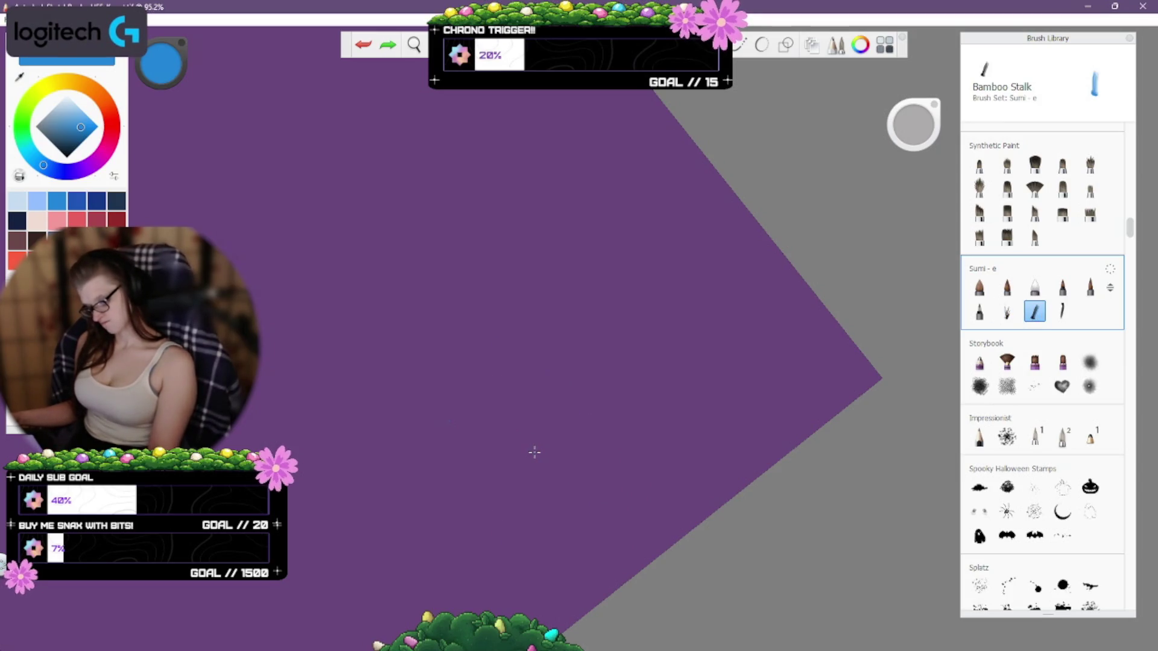
Test the Storybook Rough Pencil and VanGogh_Brush1 with looping, y-shaped and zigzag strokes, all undone.
left_click(981, 364)
left_click_drag(481, 531, 557, 529)
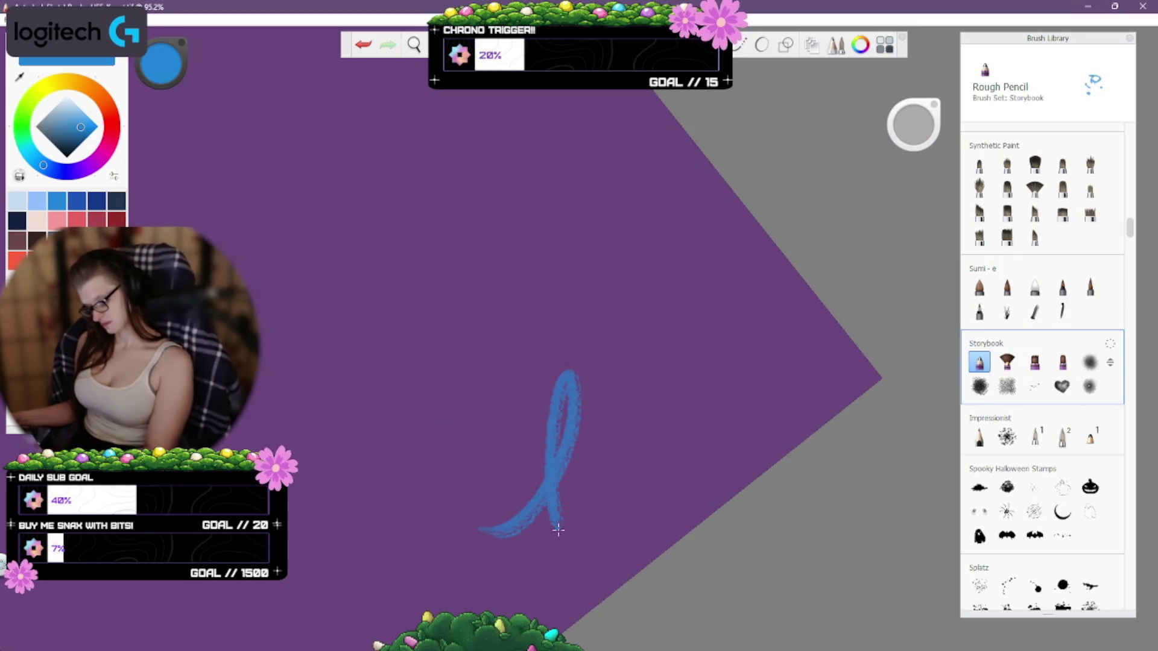
key("ctrl+z")
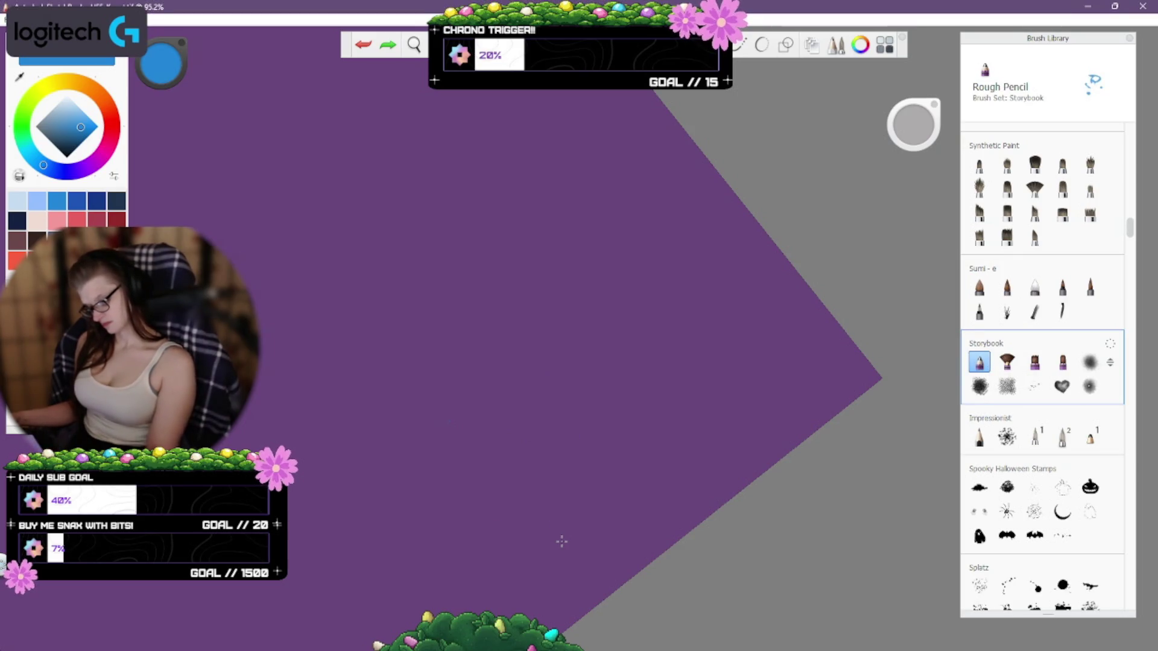
left_click(1035, 437)
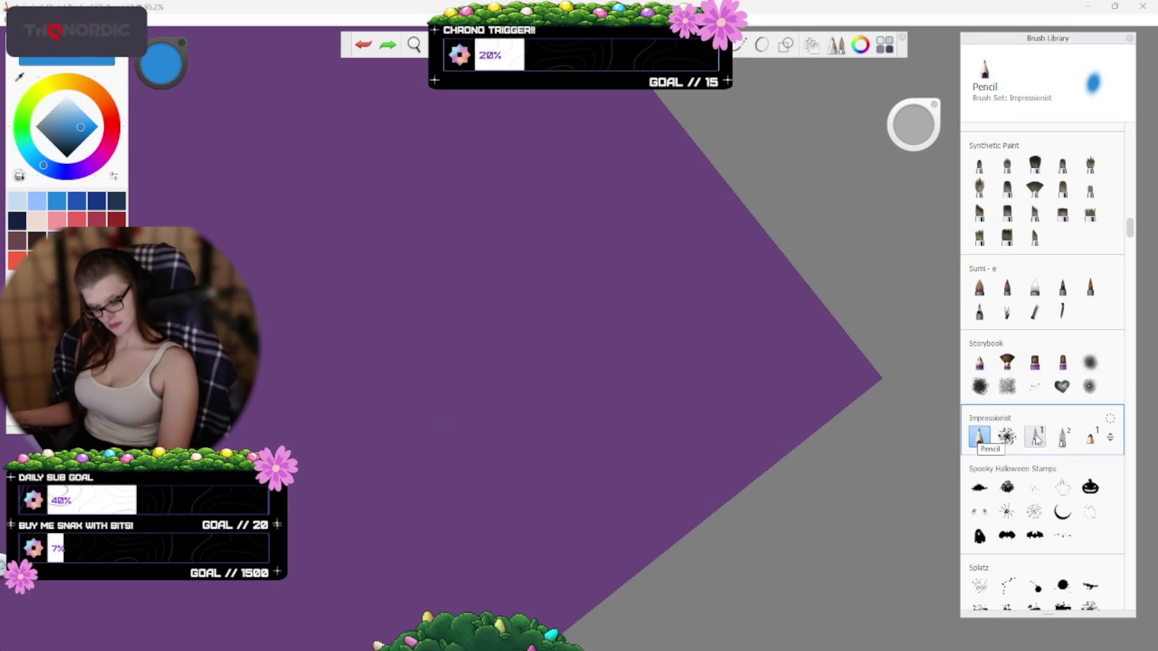
mouse_move(415, 411)
left_mouse_down()
mouse_move(423, 386)
mouse_move(558, 529)
left_mouse_up()
key("ctrl+z")
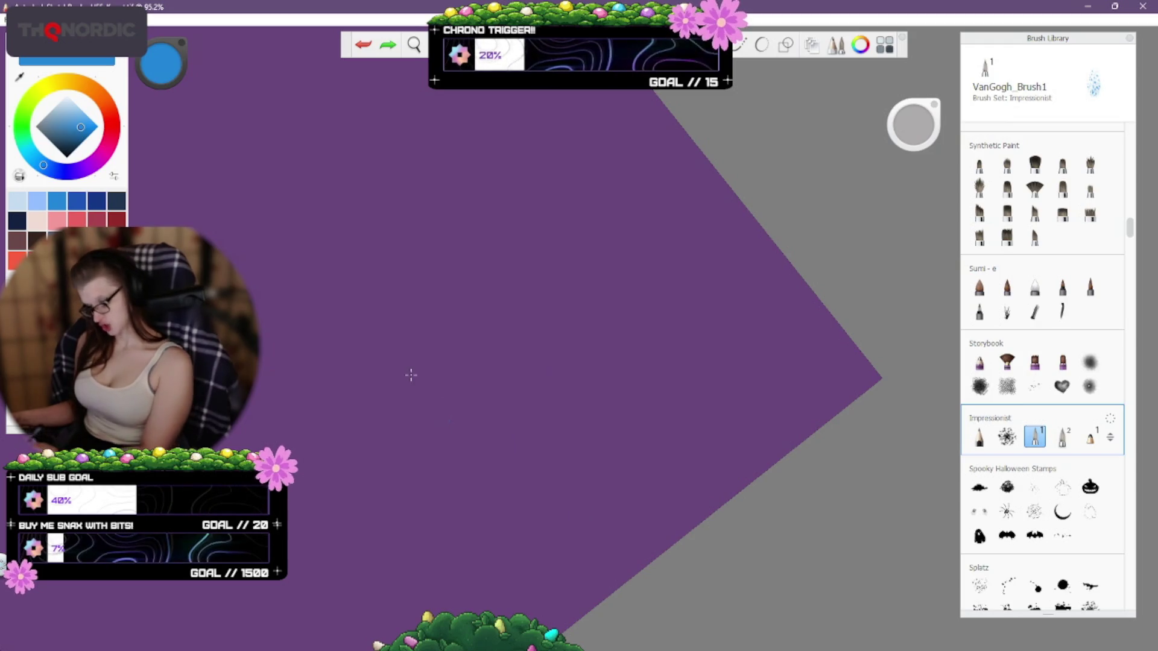
left_click_drag(361, 426, 411, 492)
key("ctrl+z")
Paint a letter k and other marks with VanGogh_Brush1 and VanGogh_Brush2, then undo them all.
left_click_drag(361, 353, 380, 531)
left_click_drag(398, 426, 415, 531)
left_click_drag(383, 477, 440, 399)
left_click(1062, 438)
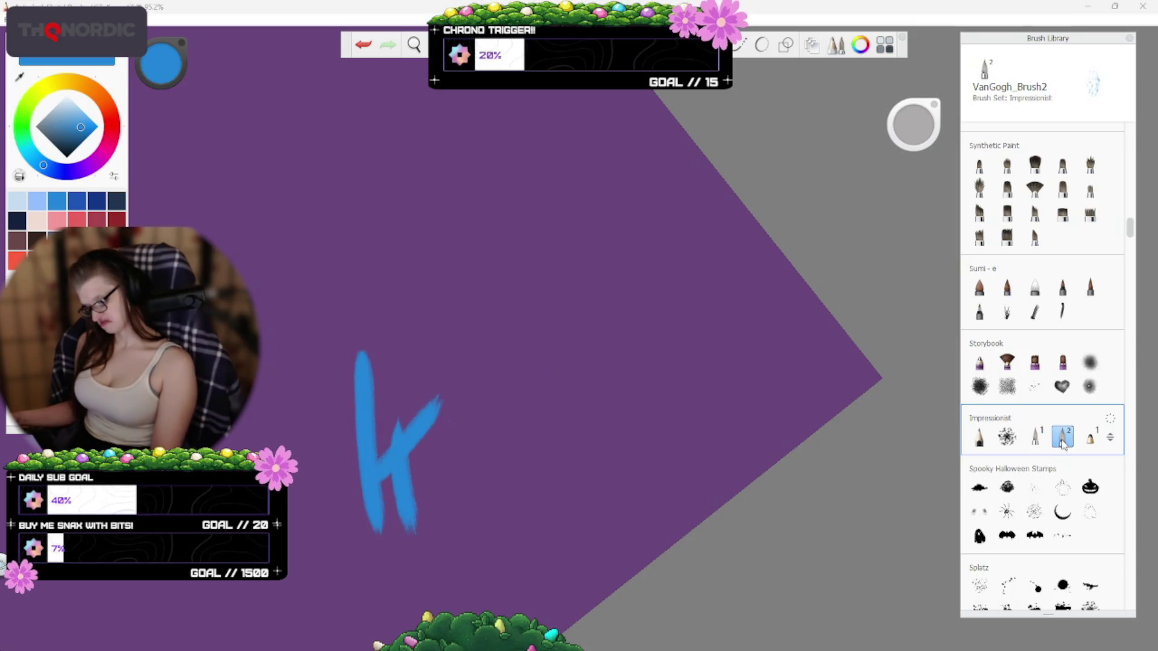
mouse_move(499, 498)
left_mouse_down()
mouse_move(564, 362)
mouse_move(550, 597)
left_mouse_up()
left_click_drag(332, 603, 519, 425)
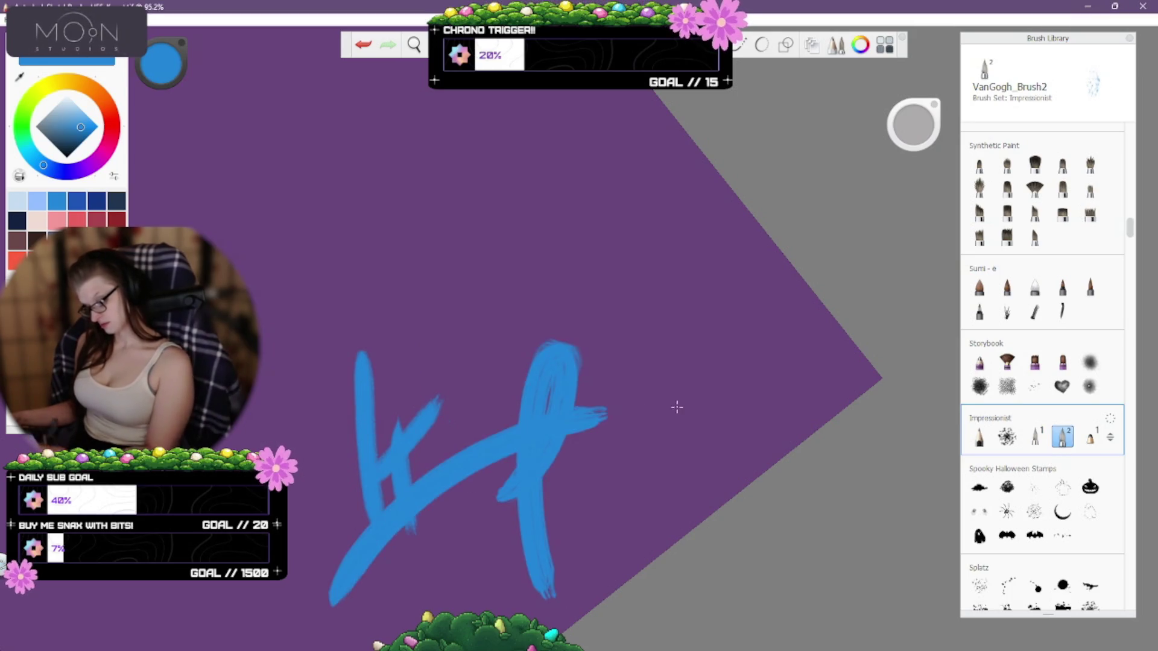
key("ctrl+z")
key("ctrl+z")
mouse_move(479, 386)
left_mouse_down()
mouse_move(635, 275)
mouse_move(603, 527)
left_mouse_up()
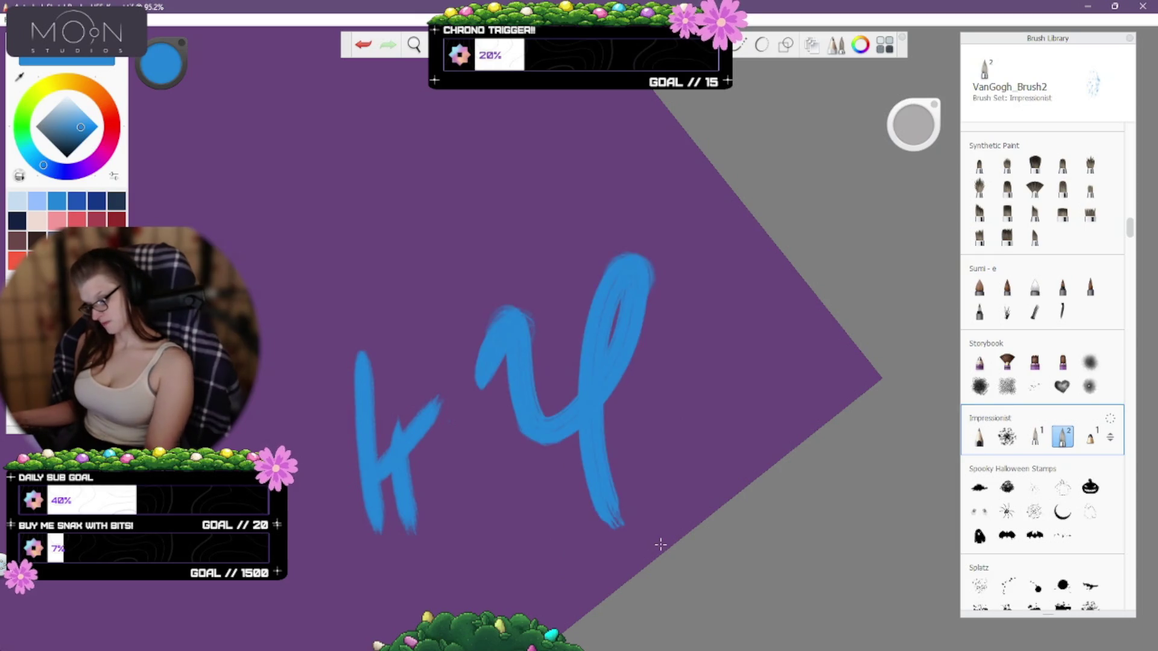
key("ctrl+z")
key("ctrl+z")
key("ctrl+z")
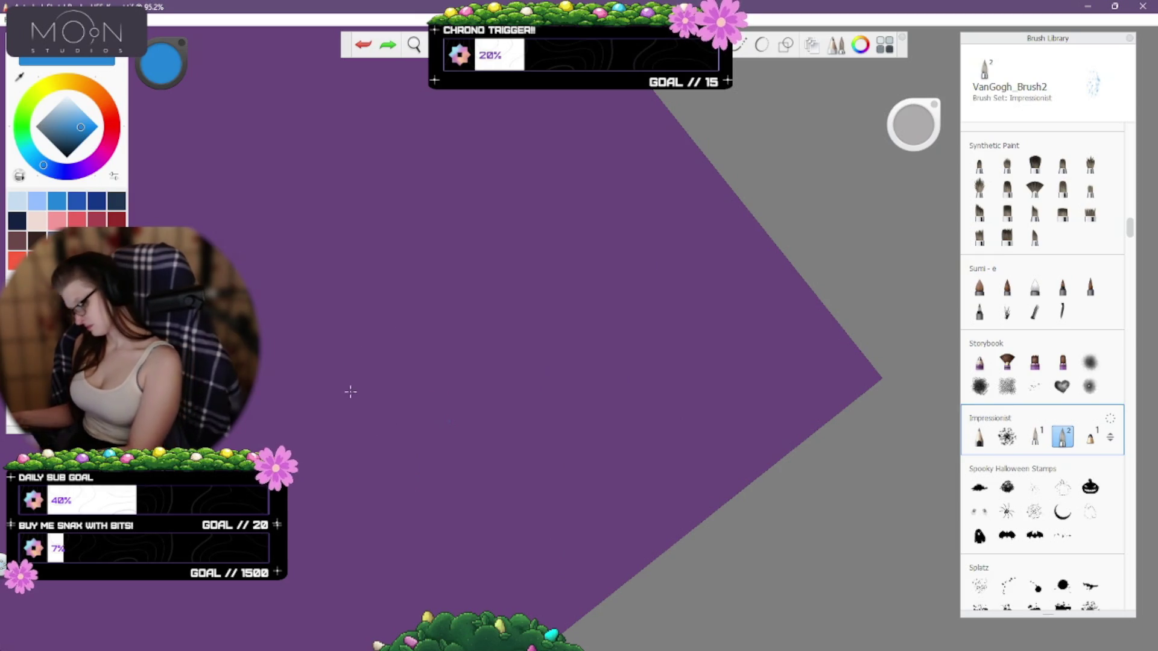
mouse_move(350, 392)
left_mouse_down()
mouse_move(362, 422)
mouse_move(413, 354)
mouse_move(445, 383)
left_mouse_up()
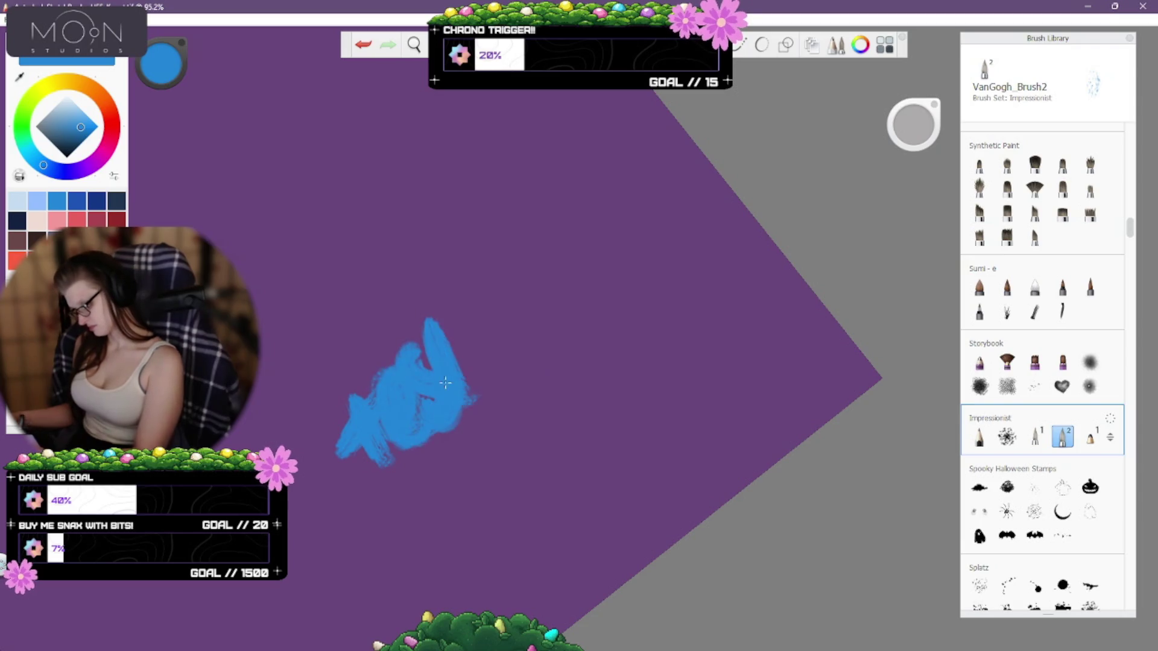
key("ctrl+z")
Select VanGogh_DryStroke and clear its test stroke, leaving the canvas empty.
key("ctrl+z")
key("ctrl+z")
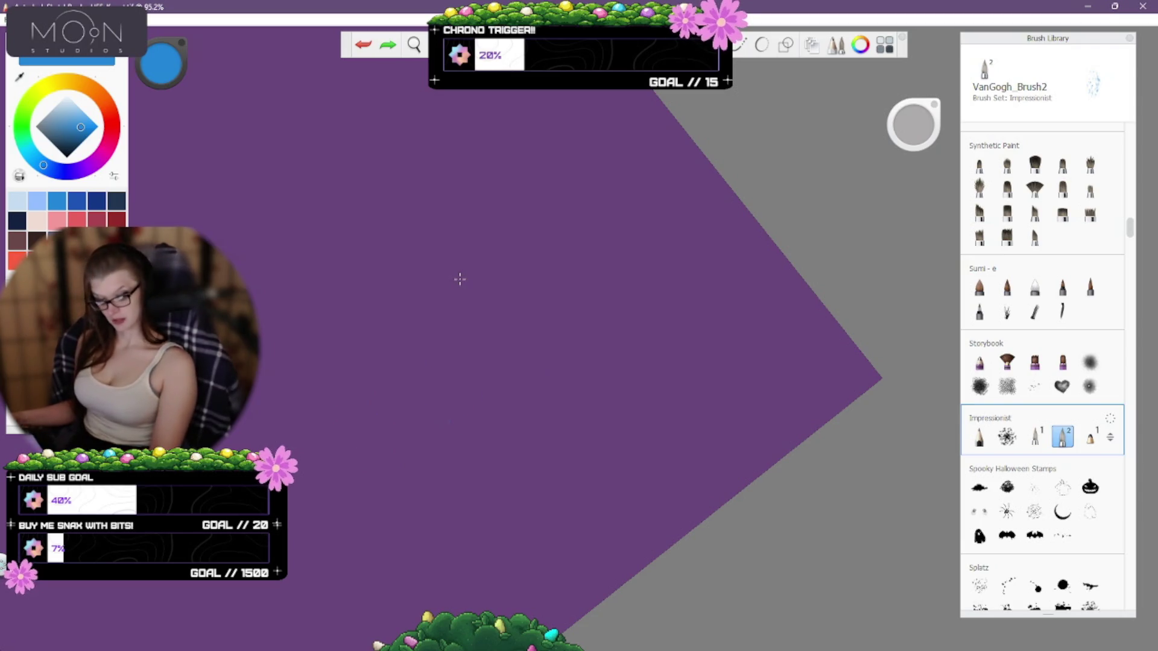
left_click(1089, 438)
mouse_move(400, 452)
left_mouse_down()
mouse_move(517, 516)
mouse_move(557, 590)
left_mouse_up()
key("ctrl+z")
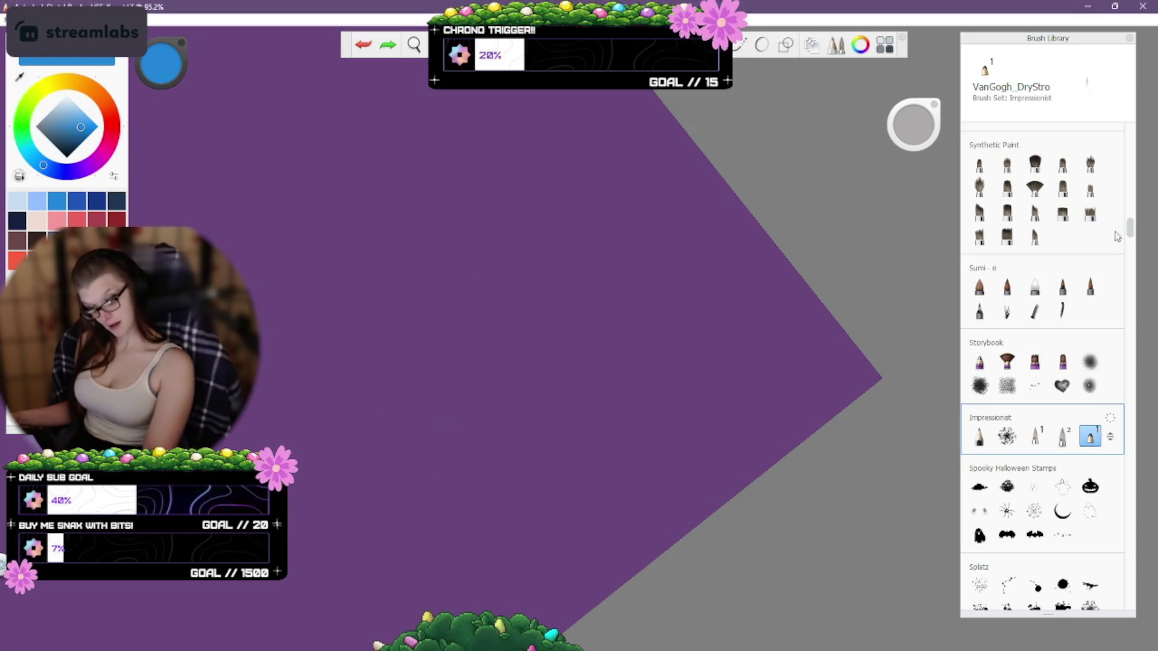
left_click_drag(1132, 231, 1125, 353)
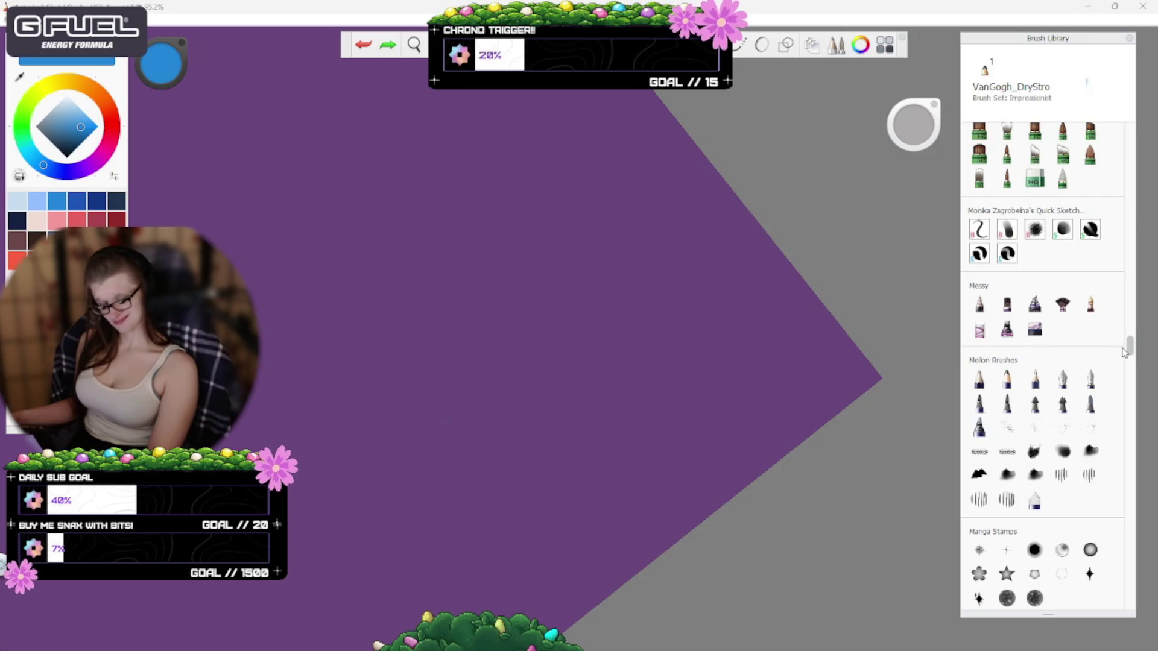
Test Mellon Inker 001 and the next two Mellon inkers, undoing each test stroke.
scroll(1122, 351, "down", 2)
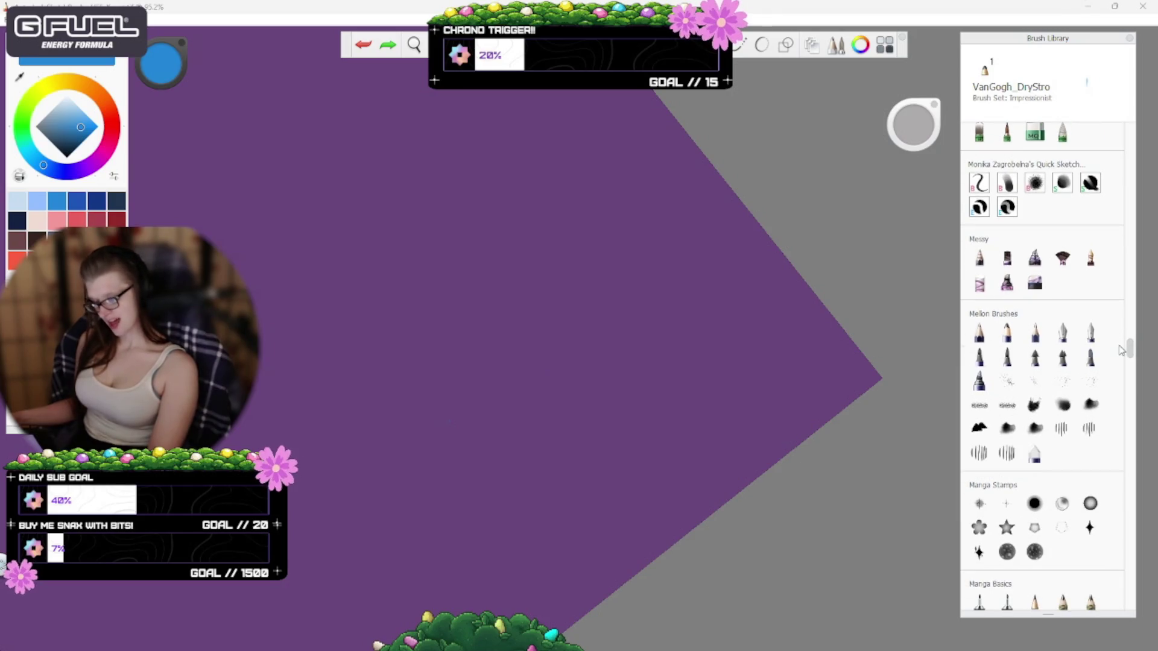
left_click(1063, 332)
mouse_move(489, 329)
left_mouse_down()
mouse_move(461, 431)
mouse_move(552, 534)
left_mouse_up()
key("ctrl+z")
left_click(1090, 332)
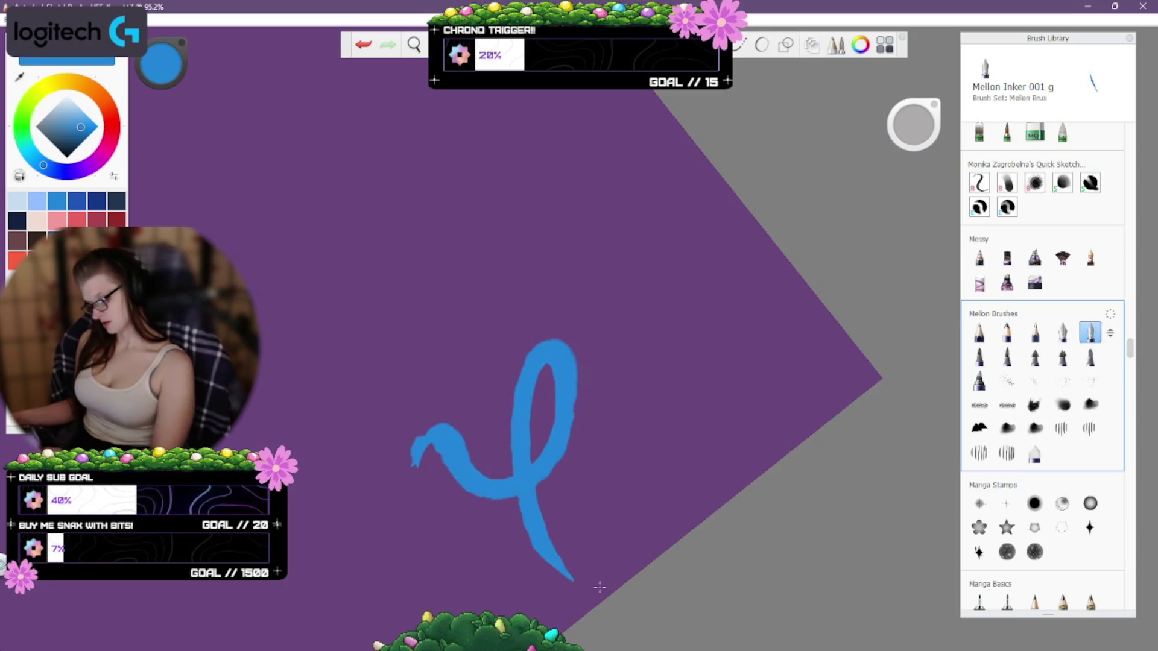
key("ctrl+z")
left_click(979, 357)
mouse_move(398, 492)
left_mouse_down()
mouse_move(616, 408)
mouse_move(582, 531)
left_mouse_up()
key("ctrl+z")
Test the Mellon Inker grain, Inker 002, Inker 003 and next inker brushes, undoing each stroke.
left_click(1007, 357)
mouse_move(410, 546)
left_mouse_down()
mouse_move(603, 388)
mouse_move(573, 579)
left_mouse_up()
key("ctrl+z")
left_click(1035, 357)
mouse_move(398, 498)
left_mouse_down()
mouse_move(555, 491)
mouse_move(576, 531)
left_mouse_up()
key("ctrl+z")
left_click(1062, 357)
mouse_move(422, 504)
left_mouse_down()
mouse_move(457, 440)
mouse_move(576, 564)
left_mouse_up()
key("ctrl+z")
left_click(1090, 358)
mouse_move(389, 500)
left_mouse_down()
mouse_move(615, 380)
mouse_move(615, 543)
left_mouse_up()
key("ctrl+z")
Select Mellon Parallel 001, try ribbon and arch strokes, then undo them all.
left_click(980, 381)
mouse_move(371, 543)
left_mouse_down()
mouse_move(411, 453)
mouse_move(570, 587)
left_mouse_up()
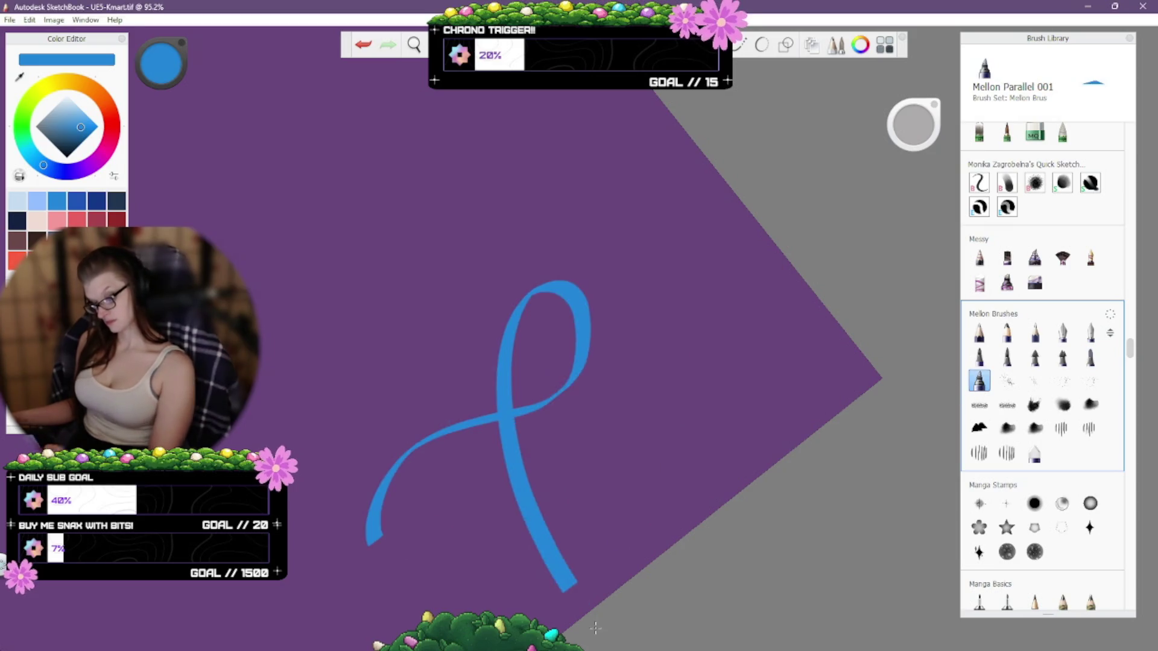
key("ctrl+z")
left_click_drag(269, 450, 356, 542)
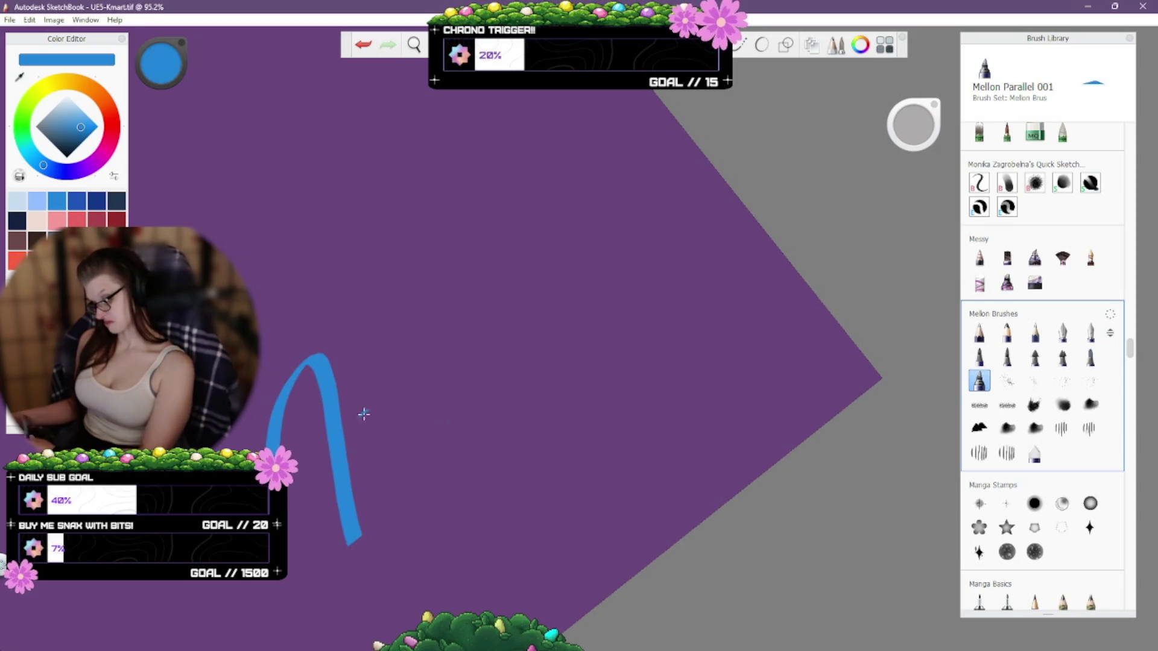
mouse_move(366, 418)
left_mouse_down()
mouse_move(389, 495)
mouse_move(400, 426)
left_mouse_up()
key("ctrl+z")
key("ctrl+z")
key("ctrl+z")
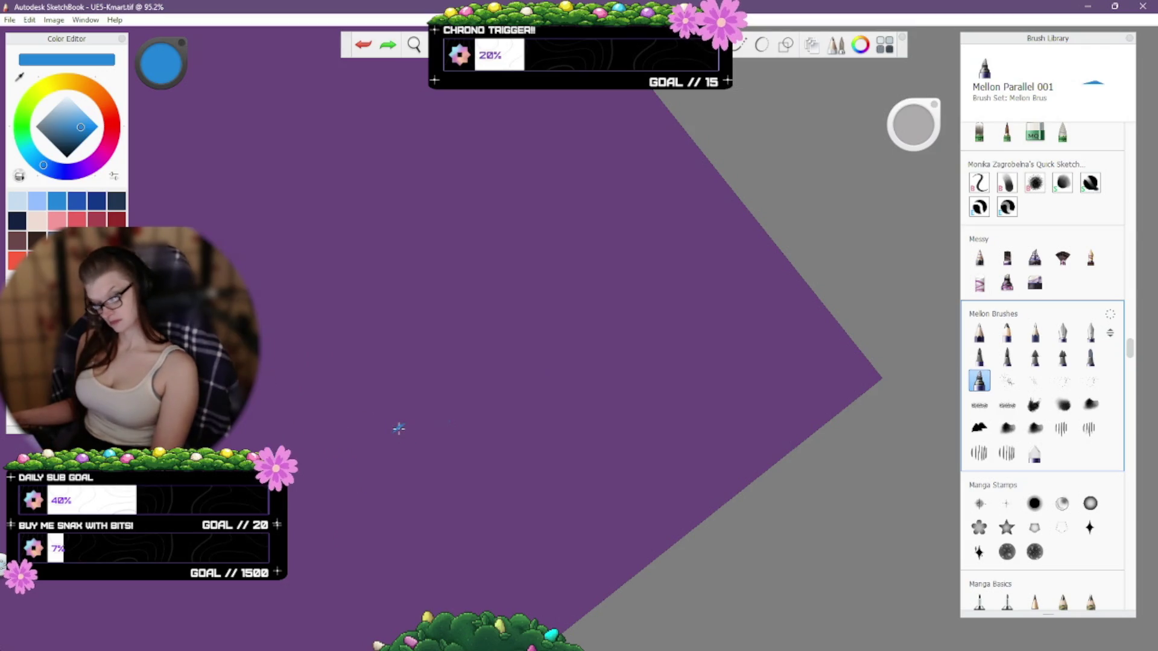
Test Light Pencil 0.38m and Darker Pencil 0.38, then try Manga Rough Pencil and Blue Drafting Pencil.
left_click_drag(1131, 361, 1133, 369)
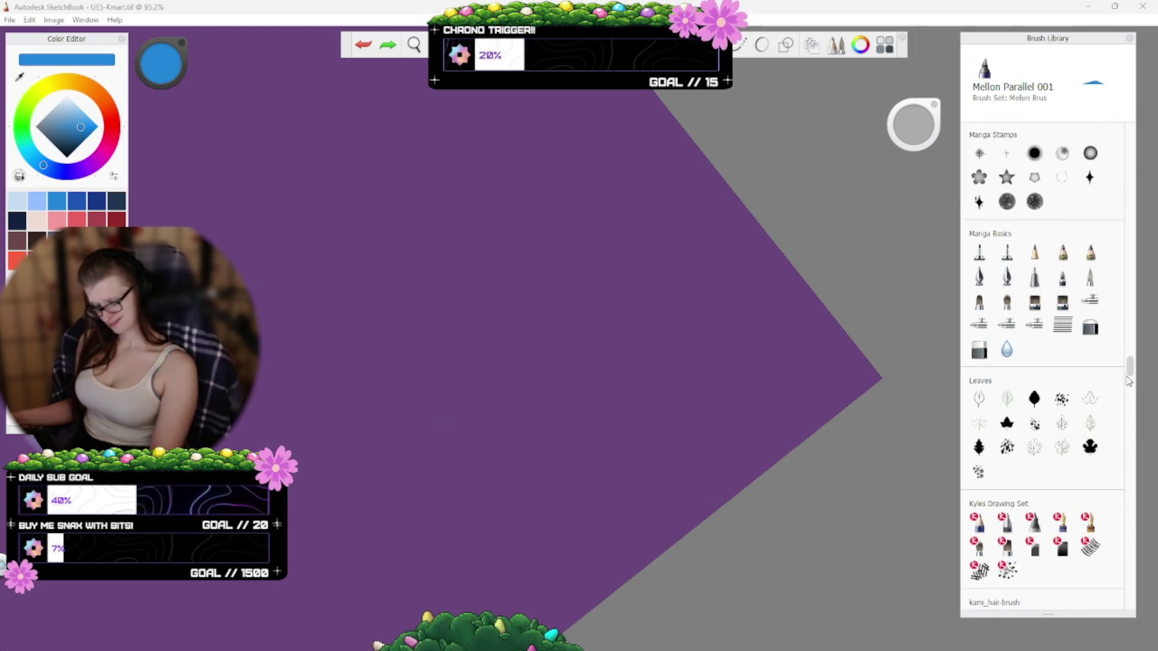
left_click(979, 252)
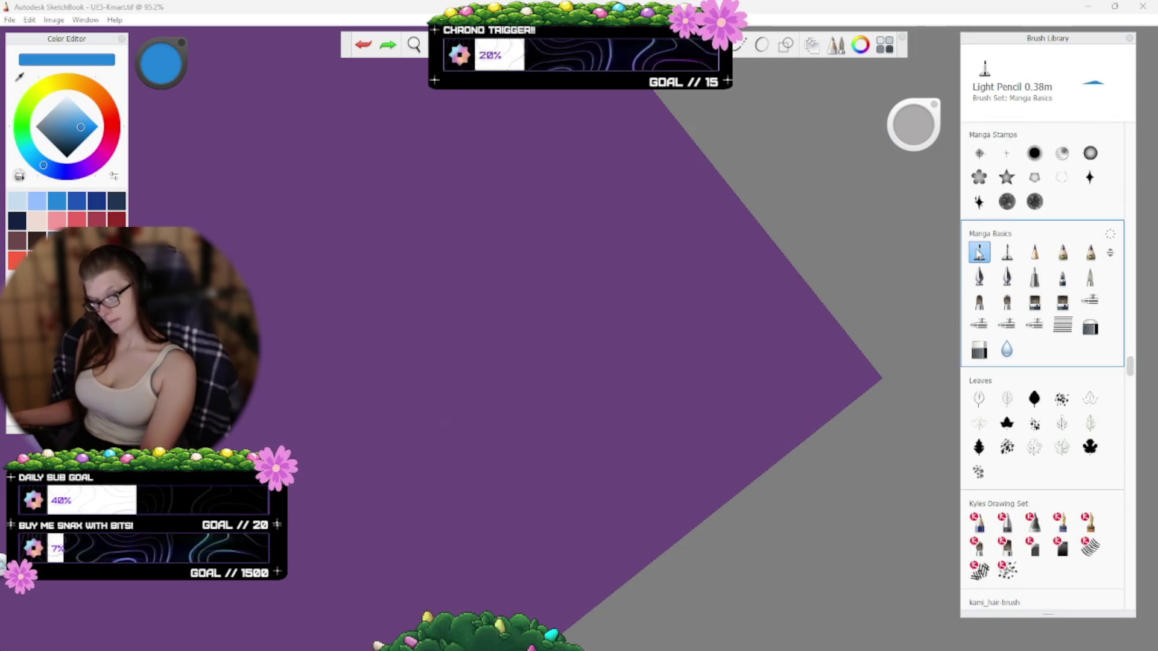
left_click_drag(458, 501, 493, 576)
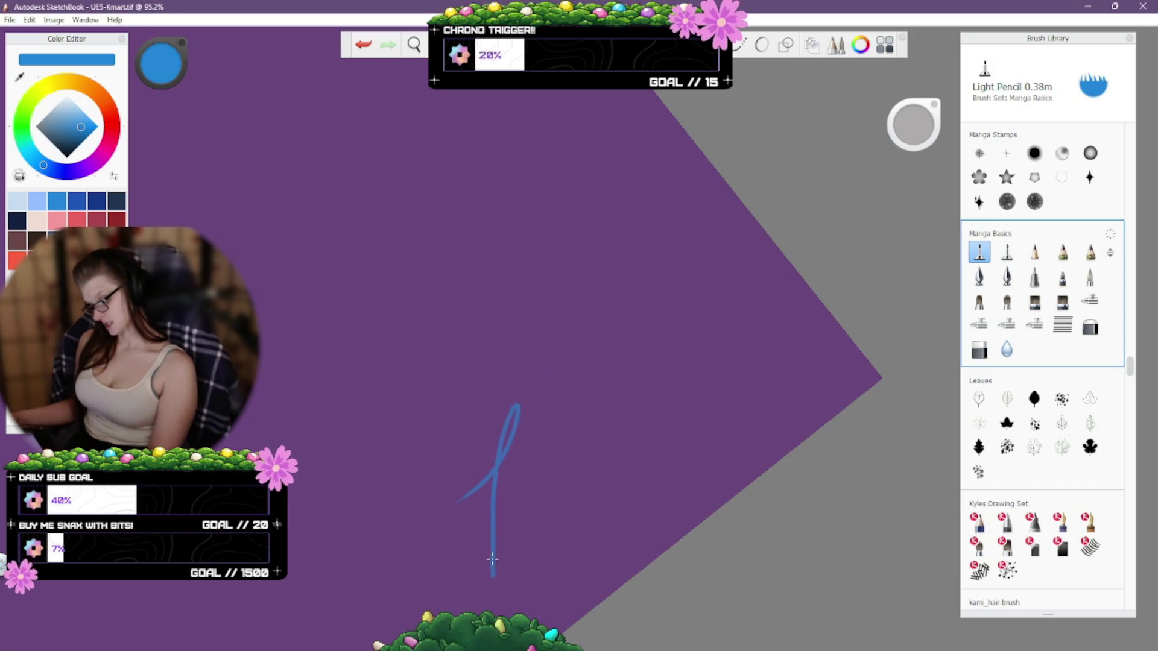
key("ctrl+z")
left_click(1007, 252)
mouse_move(419, 458)
left_mouse_down()
mouse_move(537, 494)
mouse_move(538, 546)
left_mouse_up()
key("ctrl+z")
left_click(1038, 257)
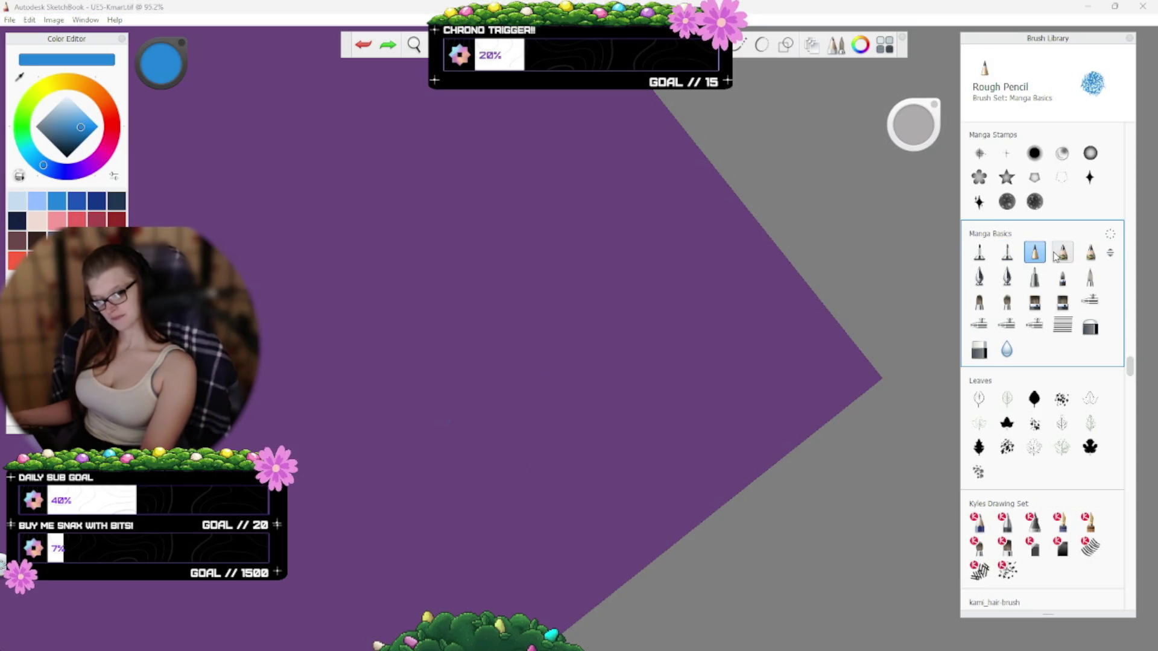
left_click(1062, 254)
Test Manga draft ink and Manga Lineart Ink, undoing the strokes and most of the lettering.
left_click(979, 277)
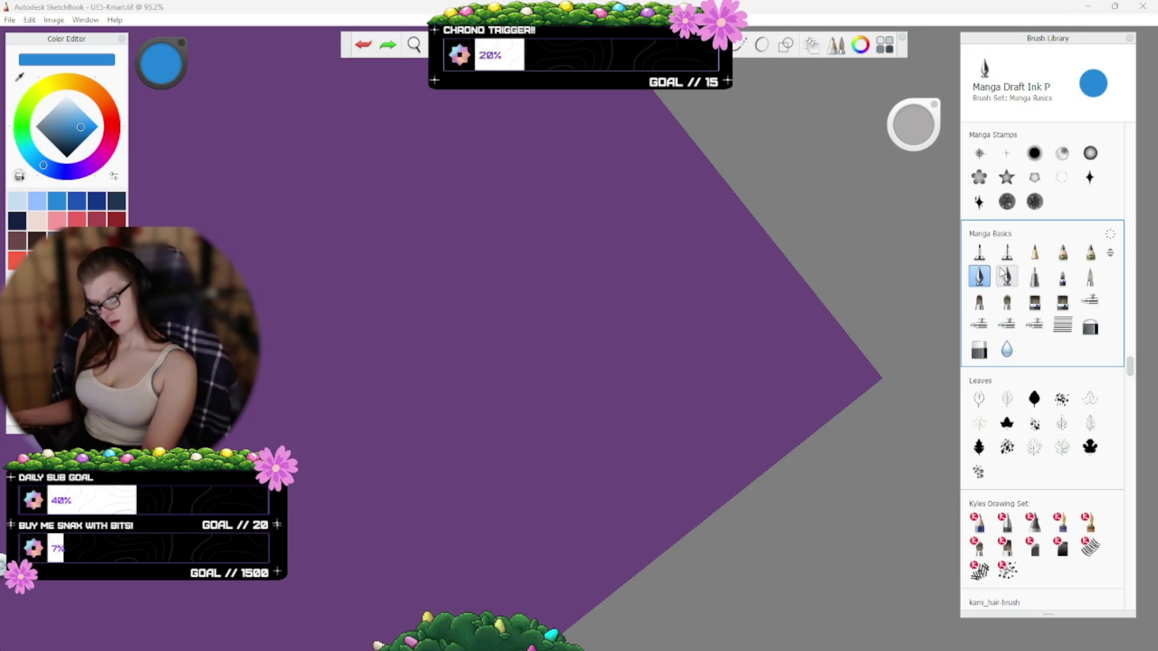
mouse_move(393, 460)
left_mouse_down()
mouse_move(442, 380)
mouse_move(506, 504)
left_mouse_up()
key("ctrl+z")
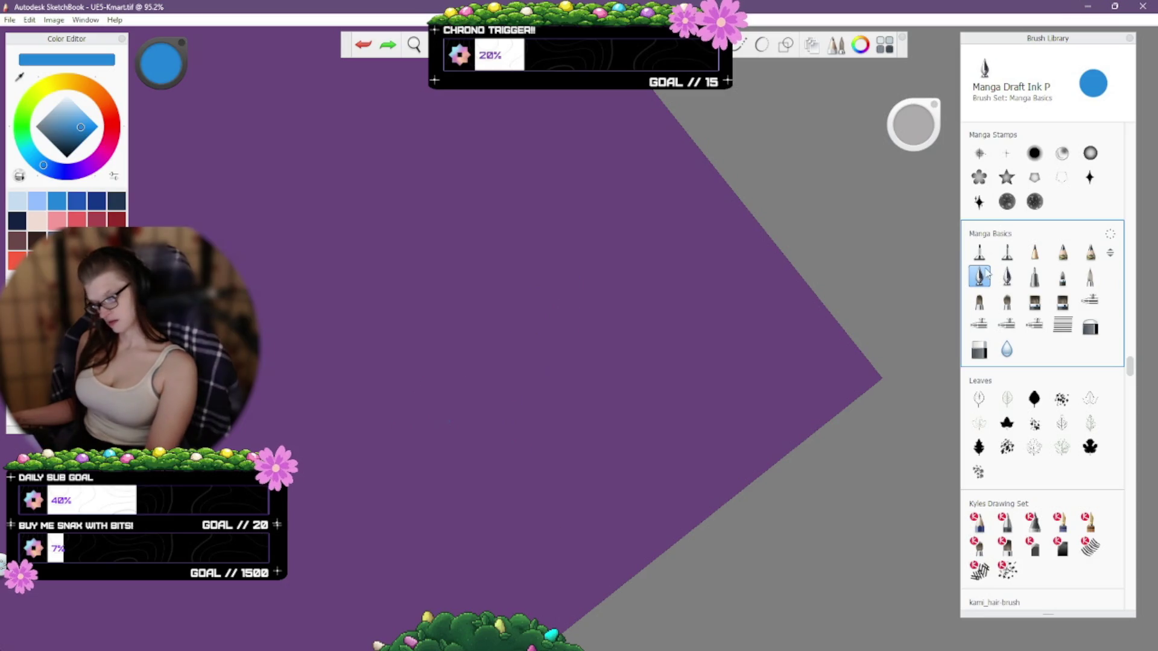
left_click(1006, 277)
mouse_move(408, 530)
left_mouse_down()
mouse_move(574, 380)
mouse_move(563, 564)
left_mouse_up()
key("ctrl+z")
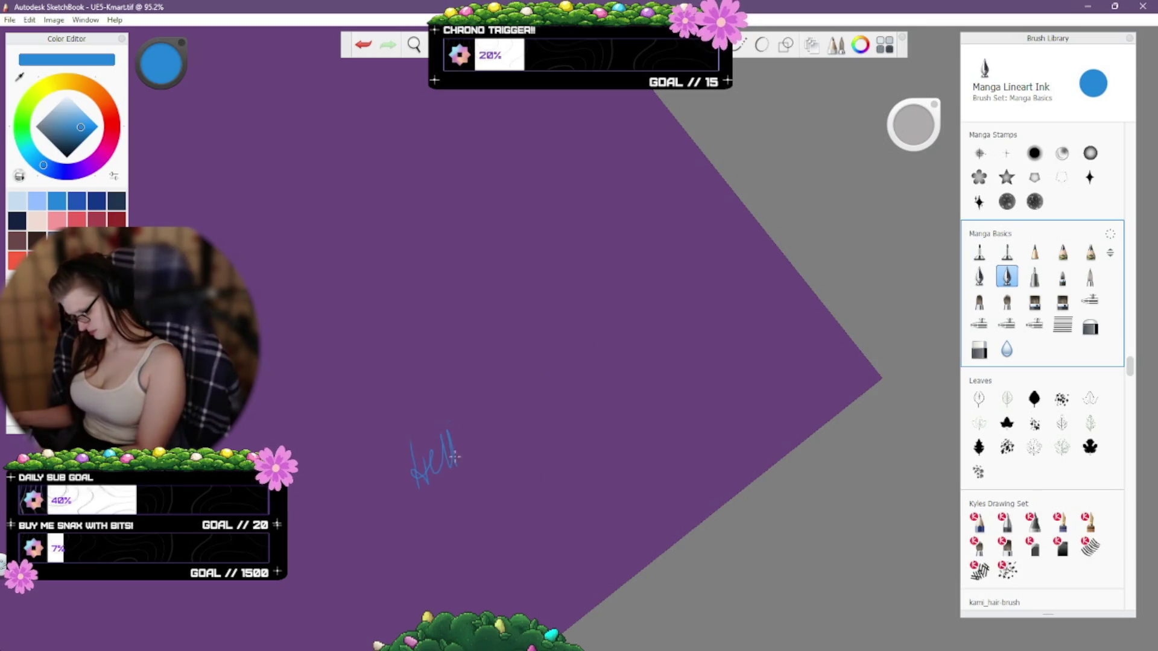
key("ctrl+z")
key("ctrl+z")
key("ctrl+z")
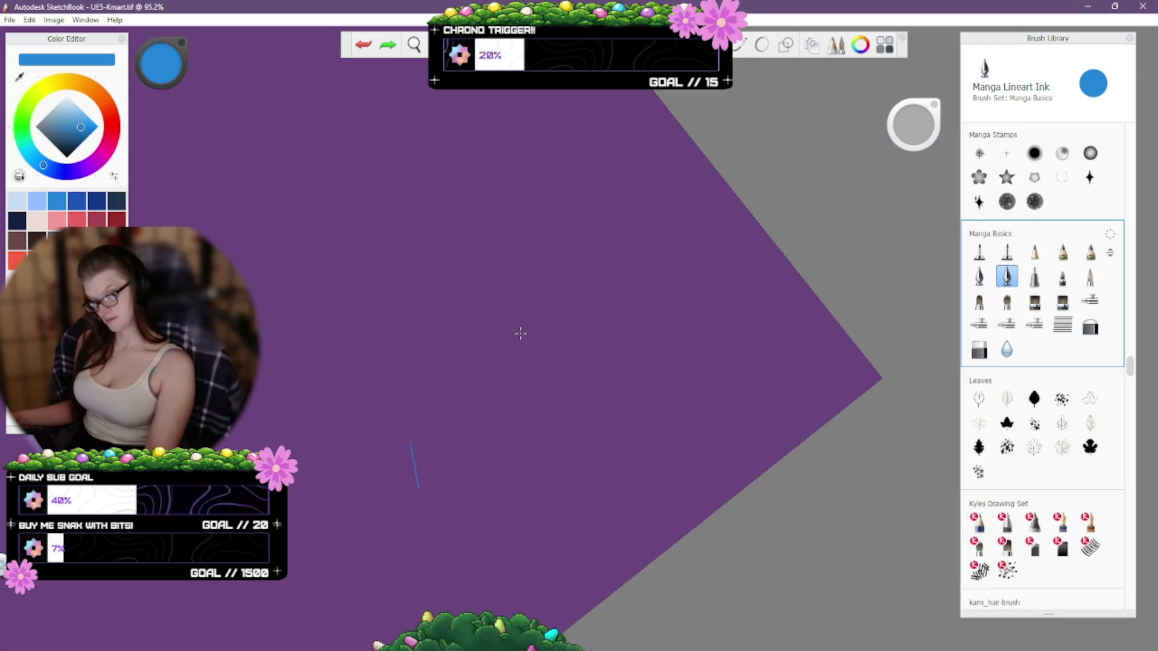
key("ctrl+z")
Test Manga Marker Pen and Manga Brush Pen while undoing the remaining Hello lettering.
left_click(1034, 276)
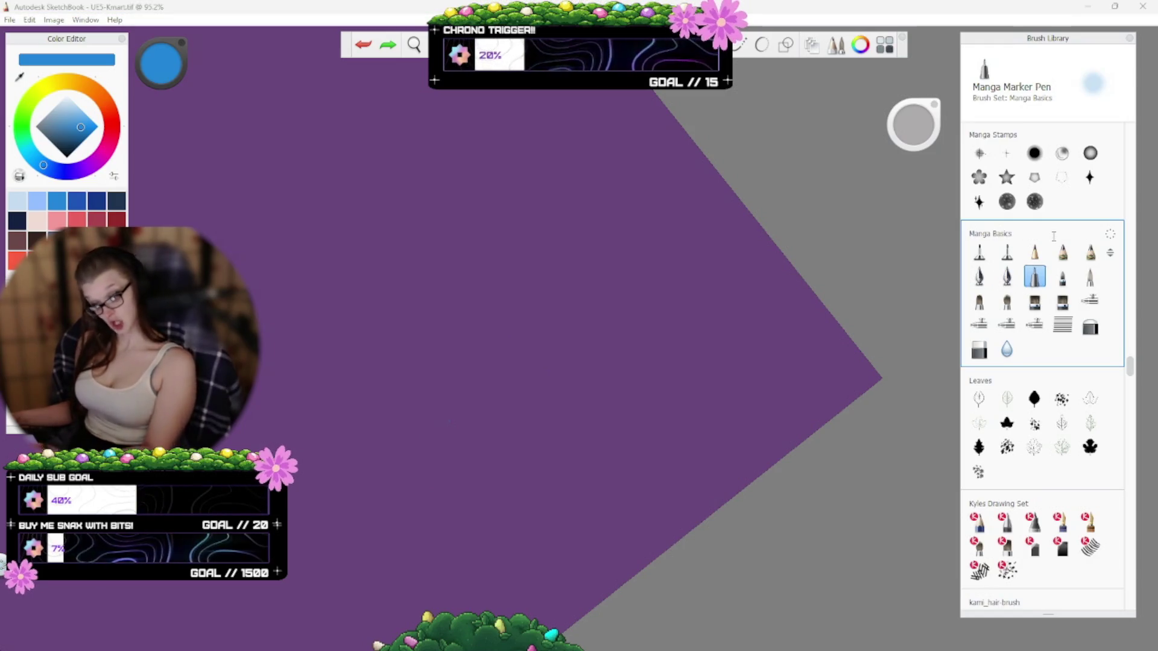
mouse_move(377, 495)
left_mouse_down()
mouse_move(386, 457)
mouse_move(422, 471)
mouse_move(458, 428)
mouse_move(486, 437)
left_mouse_up()
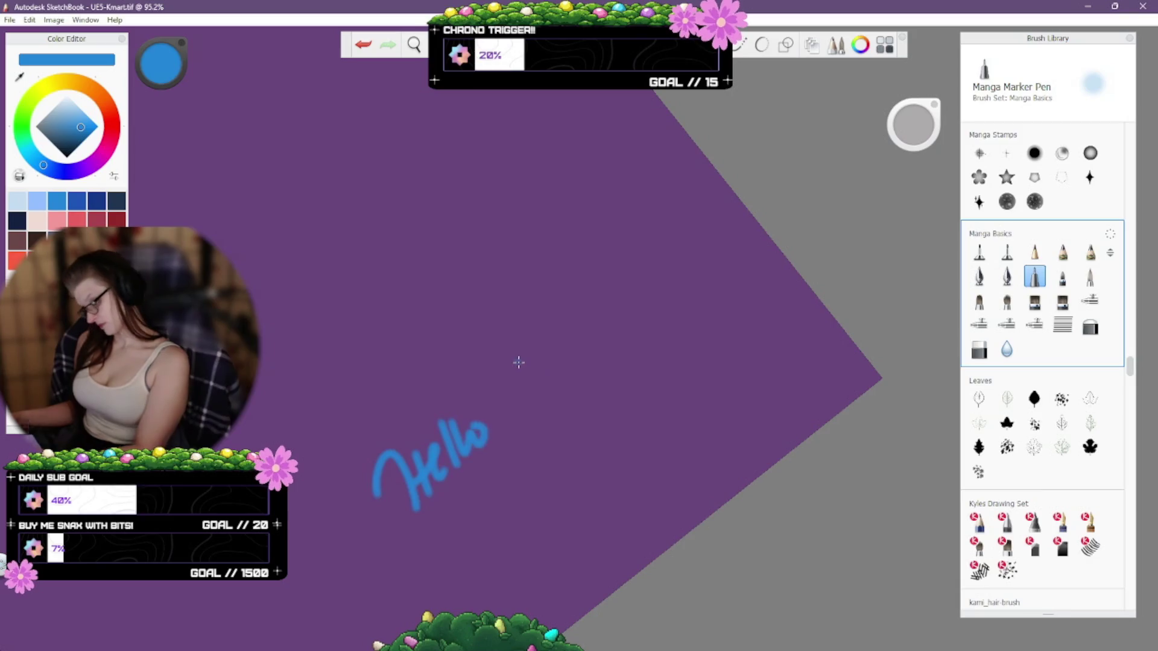
key("ctrl+z")
key("ctrl+z")
key("ctrl+z")
key("ctrl+z")
left_click(1062, 276)
key("ctrl+z")
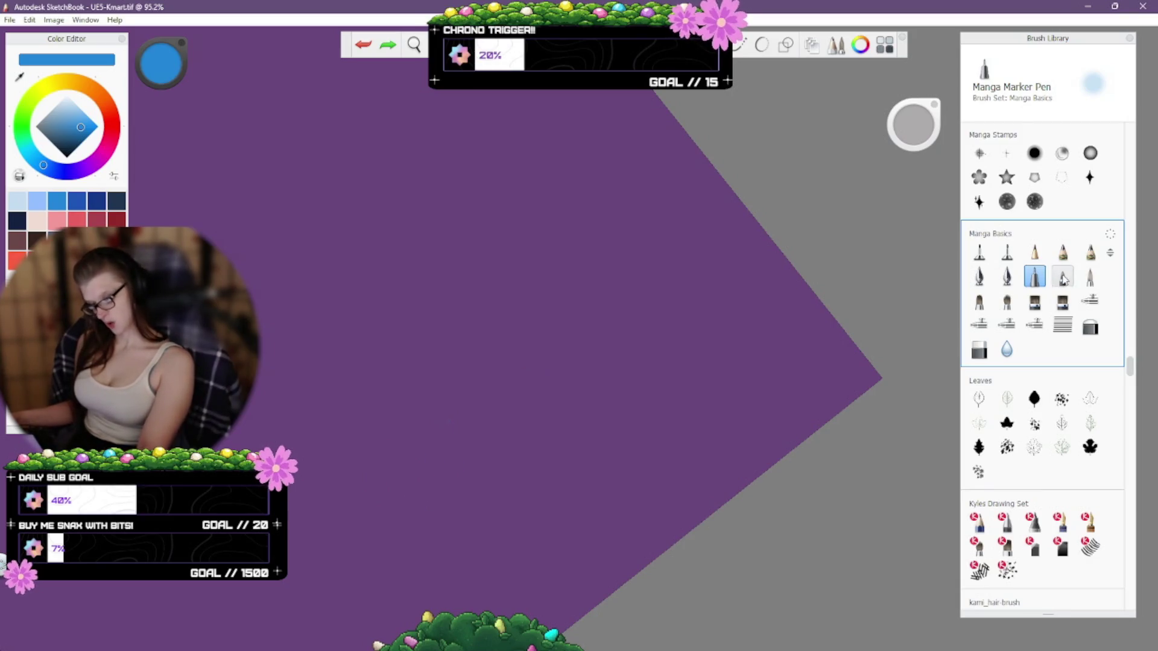
mouse_move(362, 555)
left_mouse_down()
mouse_move(588, 253)
mouse_move(507, 512)
left_mouse_up()
key("ctrl+z")
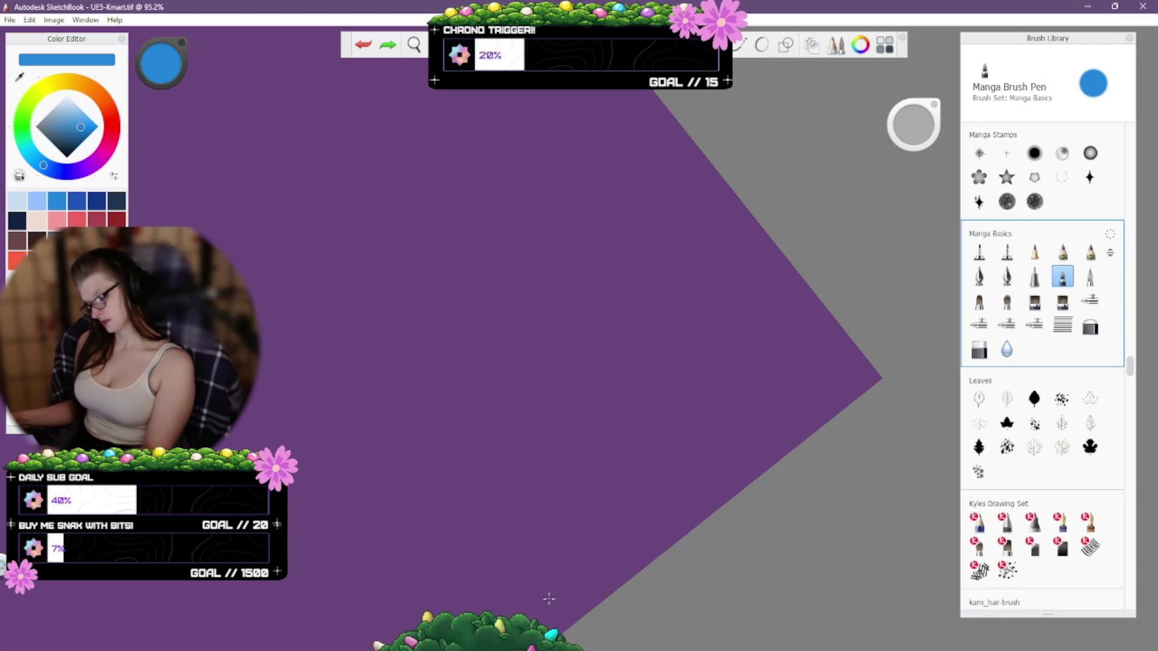
mouse_move(359, 473)
left_mouse_down()
mouse_move(492, 338)
mouse_move(510, 286)
left_mouse_up()
Try the Manga Fill Brush, undo the leftover stroke, and select Kyles Fine Liner.
key("ctrl+z")
left_click(1090, 276)
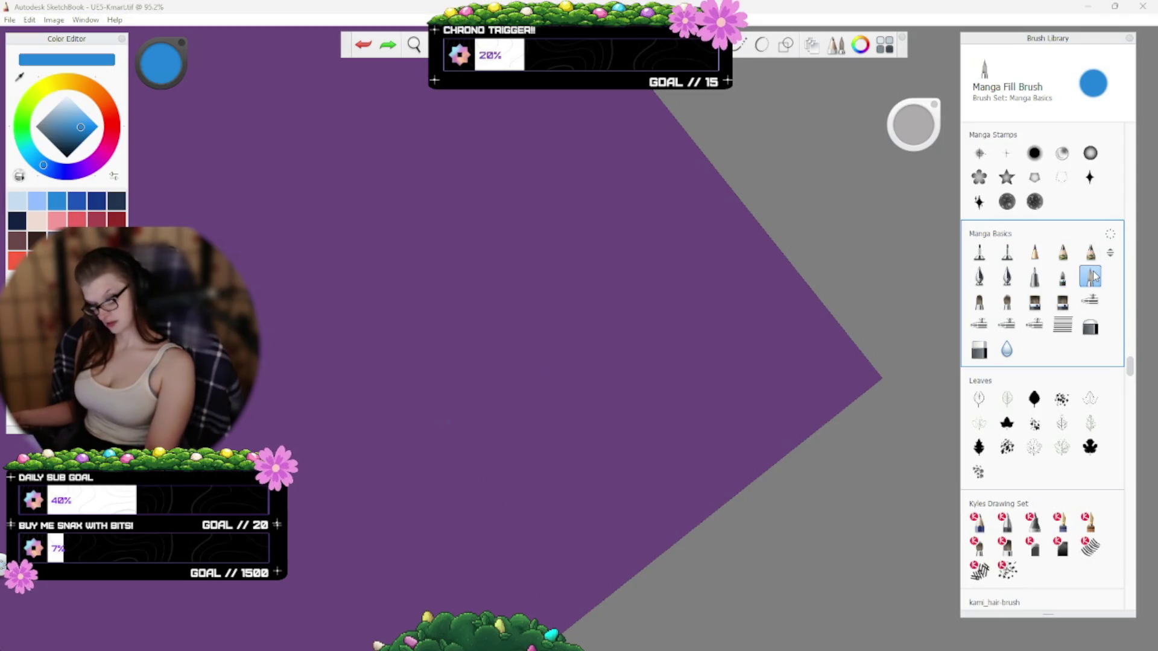
left_click_drag(467, 543, 562, 598)
key("ctrl+z")
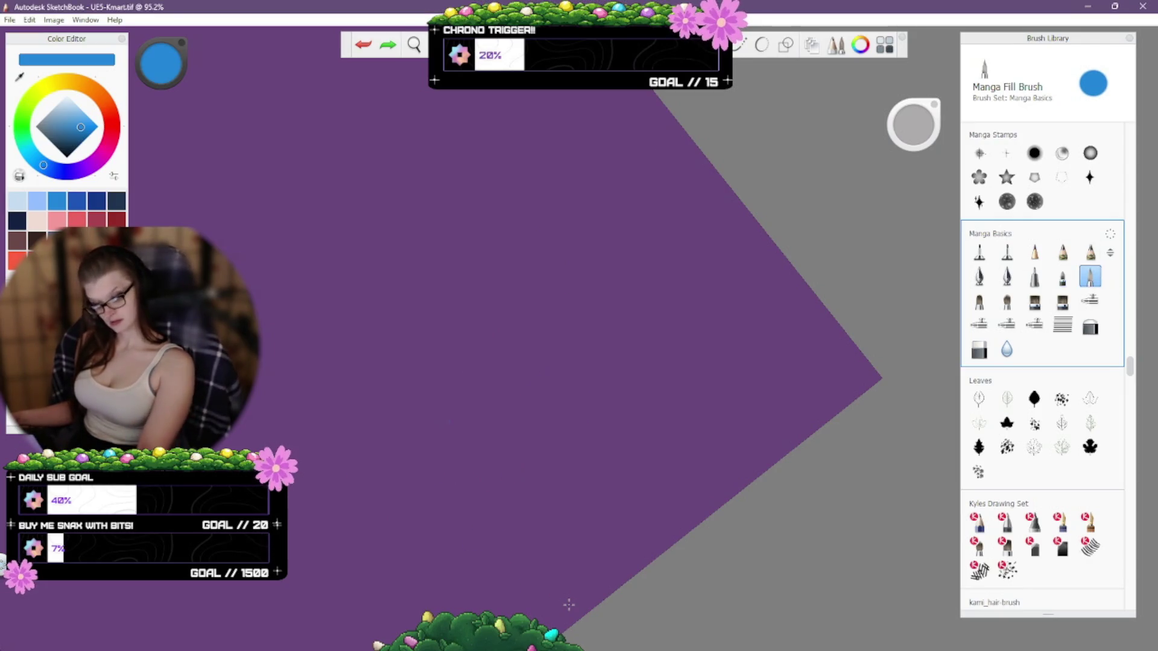
mouse_move(1131, 377)
left_mouse_down()
mouse_move(1133, 393)
mouse_move(1133, 380)
left_mouse_up()
left_click(1034, 276)
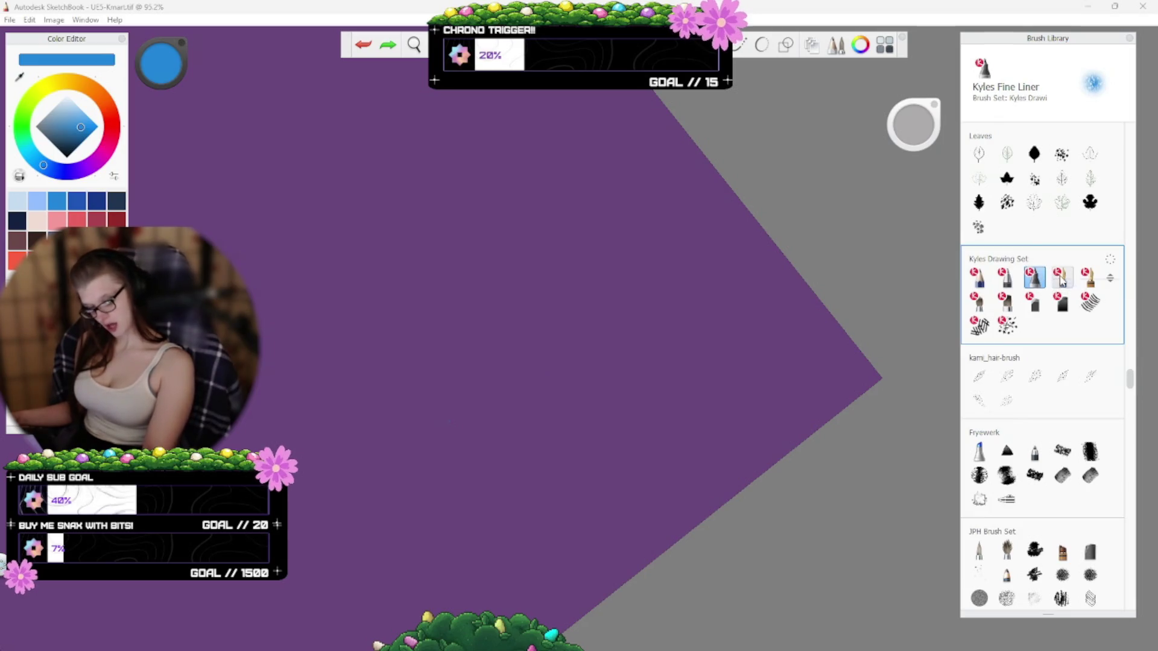
Test several Kyles Drawing Set inkers, including Blotty 01, undoing each test stroke.
left_click(1062, 277)
mouse_move(422, 507)
left_mouse_down()
mouse_move(498, 458)
mouse_move(528, 569)
left_mouse_up()
key("ctrl+z")
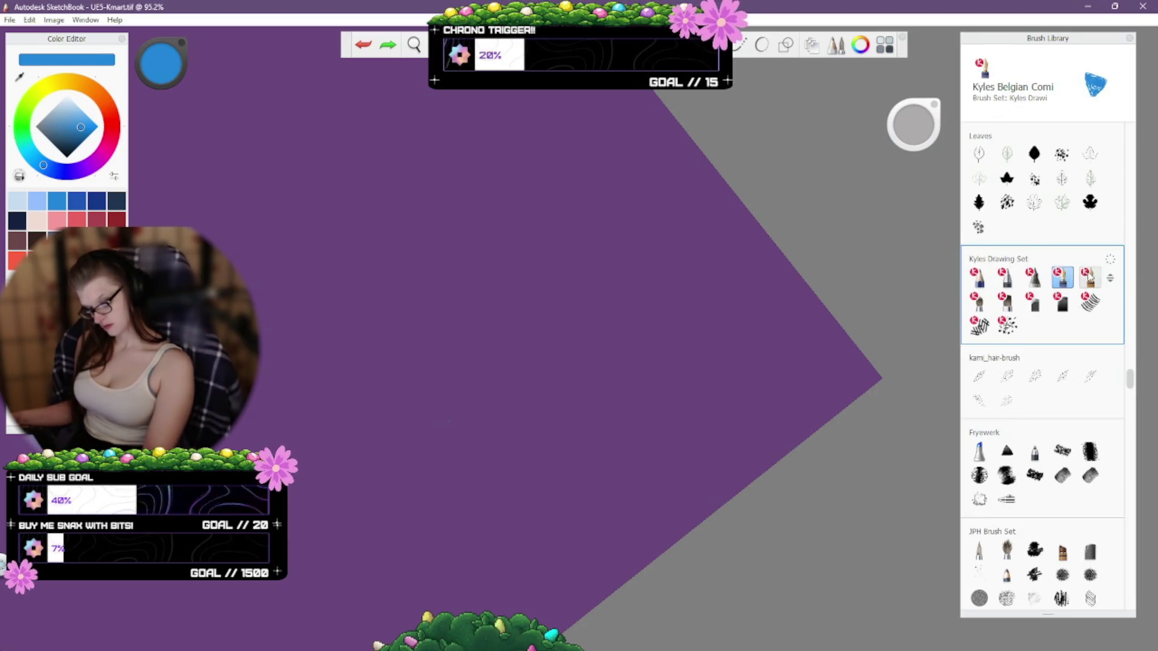
left_click(1089, 278)
mouse_move(395, 556)
left_mouse_down()
mouse_move(370, 513)
mouse_move(528, 556)
left_mouse_up()
key("ctrl+z")
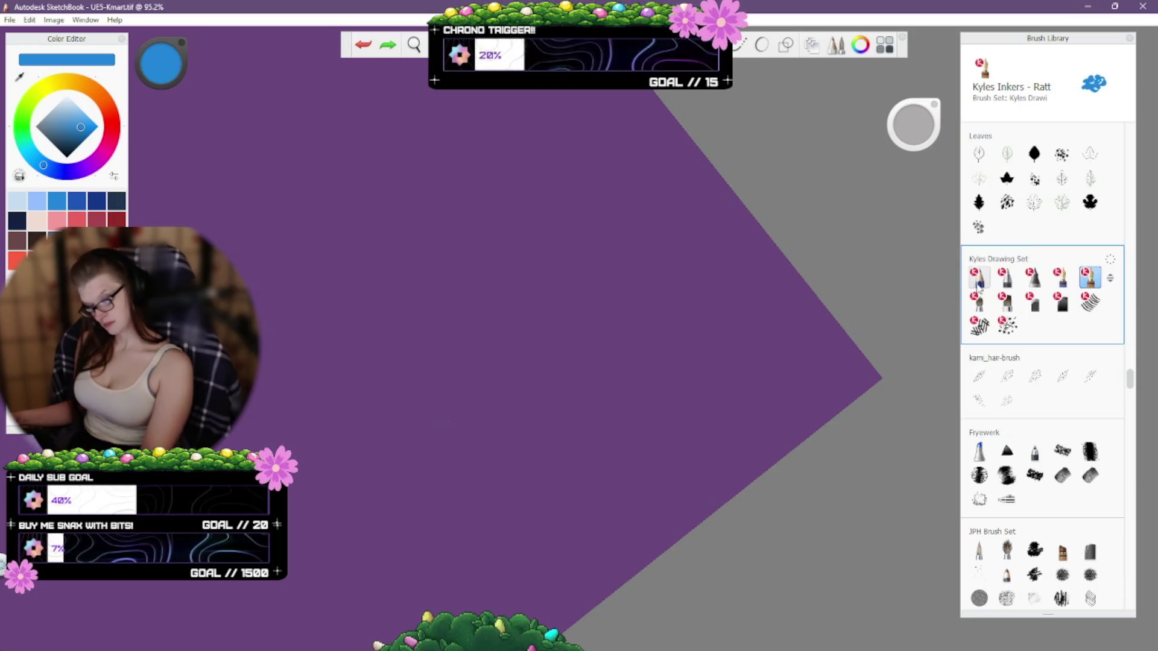
left_click(978, 278)
left_click(1006, 278)
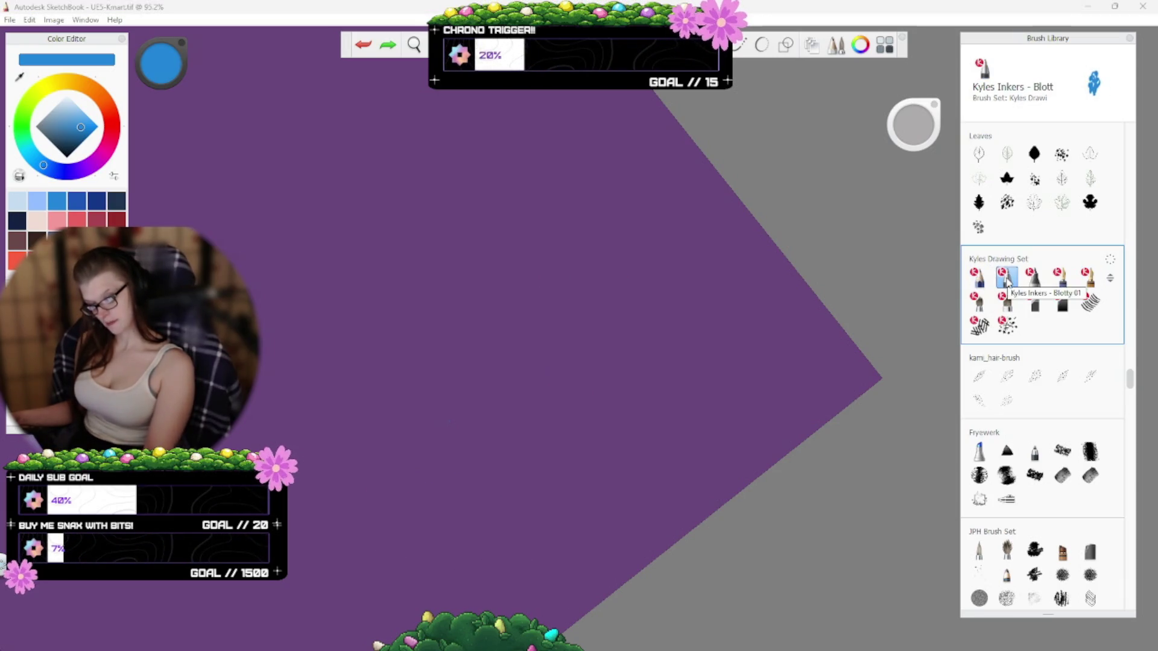
left_click_drag(422, 465, 620, 356)
key("ctrl+z")
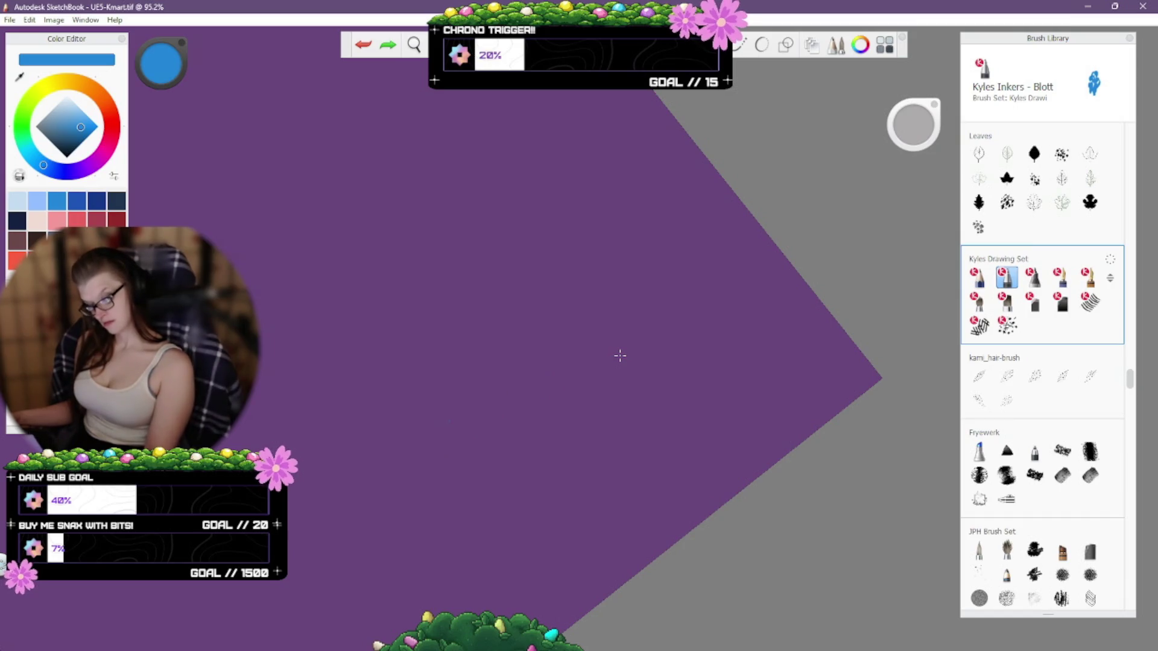
Test the Inktober Busted Fountain Pen and Chisel Tip brushes, undoing every stroke.
left_click_drag(1132, 393, 1133, 432)
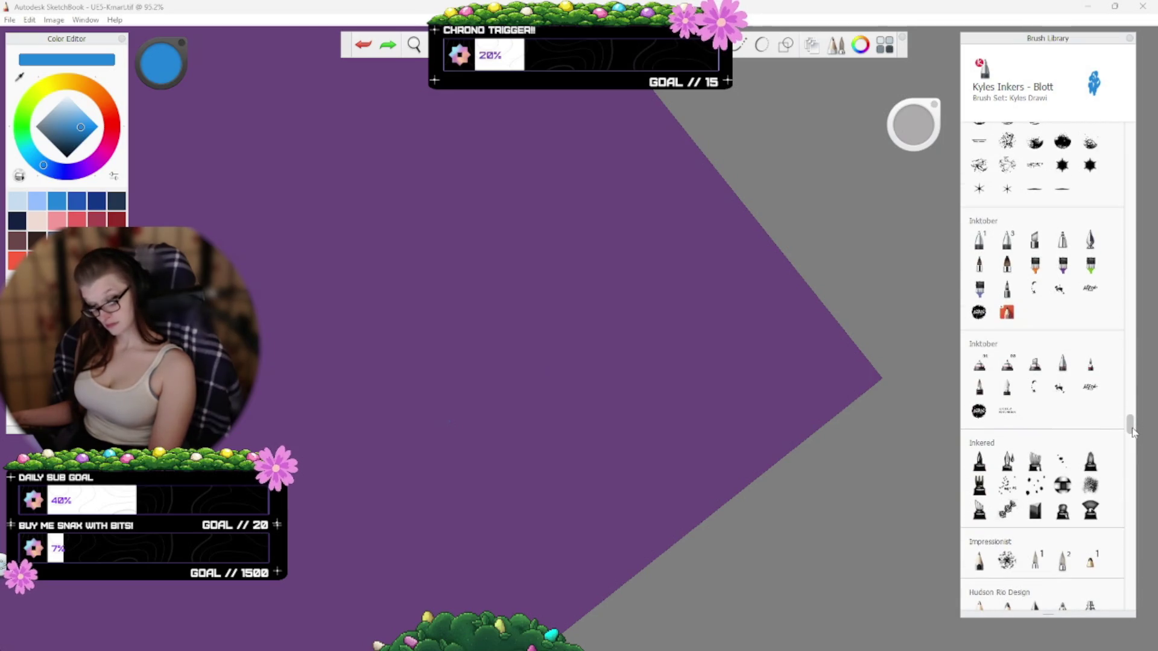
left_click(1091, 240)
mouse_move(347, 500)
left_mouse_down()
mouse_move(395, 458)
mouse_move(462, 517)
left_mouse_up()
key("ctrl+z")
left_click(1034, 240)
left_click_drag(584, 485, 633, 474)
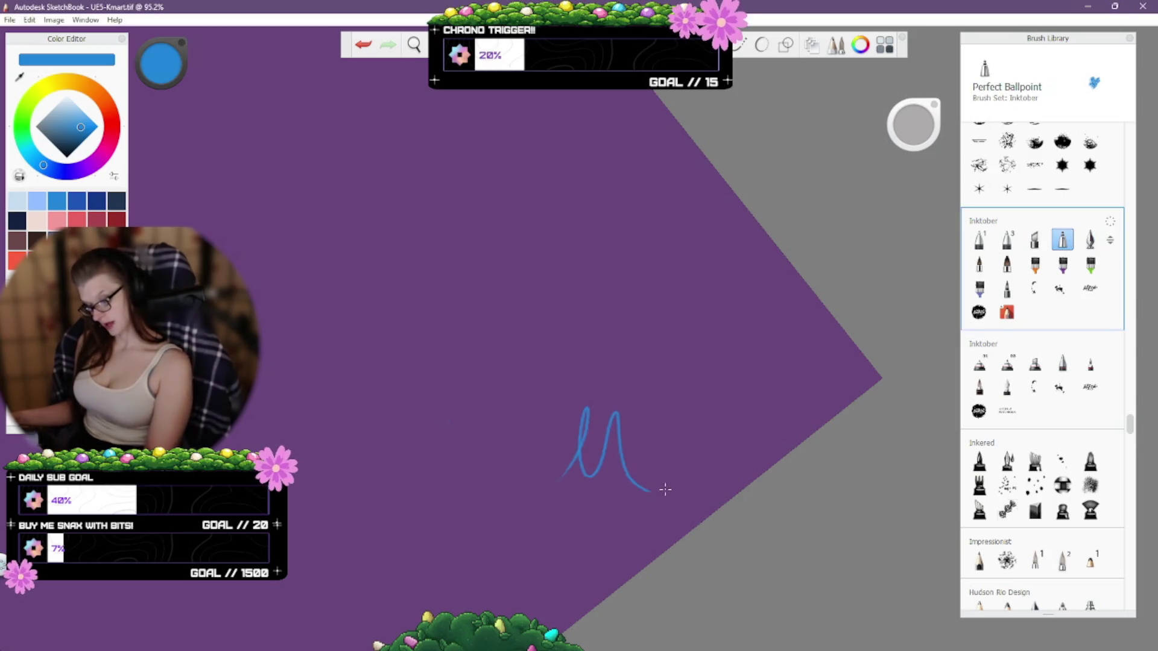
key("ctrl+z")
left_click_drag(501, 542, 555, 505)
left_click_drag(570, 401, 603, 509)
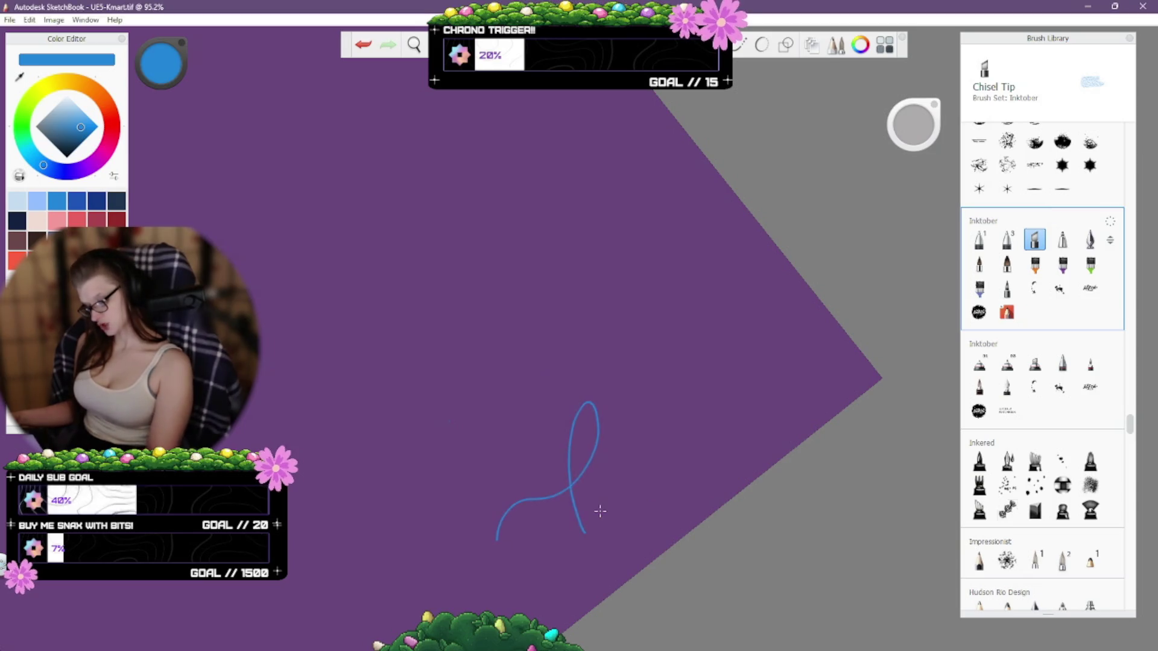
key("ctrl+z")
key("ctrl+z")
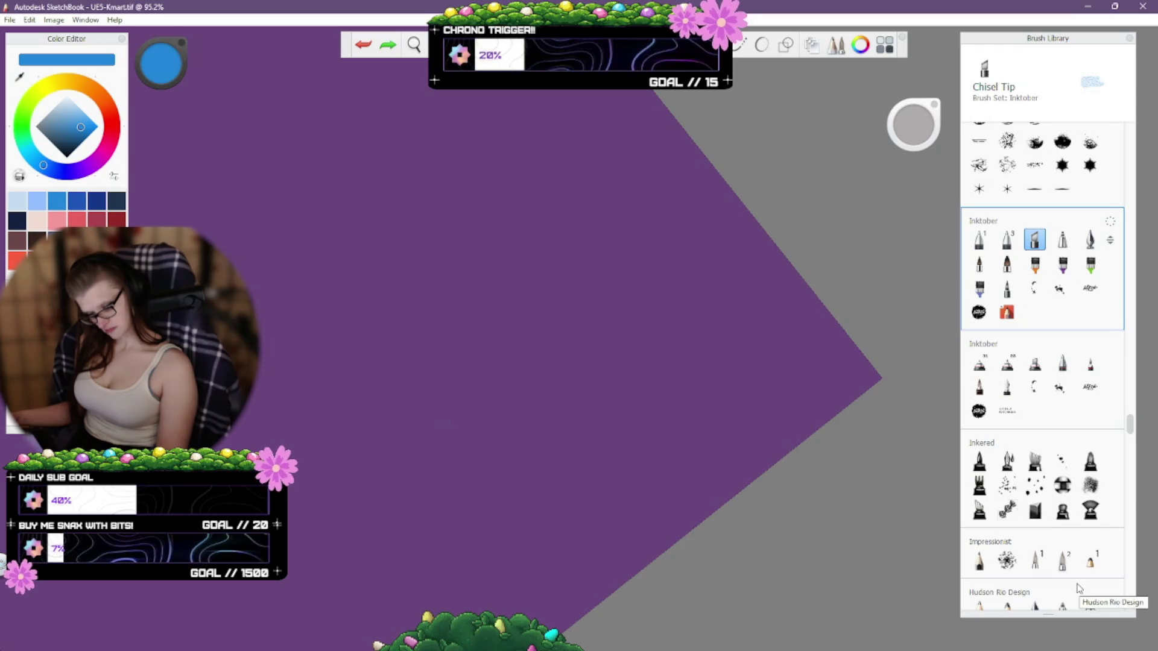
Test the Busted Fountain Pen again and the Ink Brush, undoing both strokes.
left_click(1006, 391)
left_click_drag(606, 419, 615, 509)
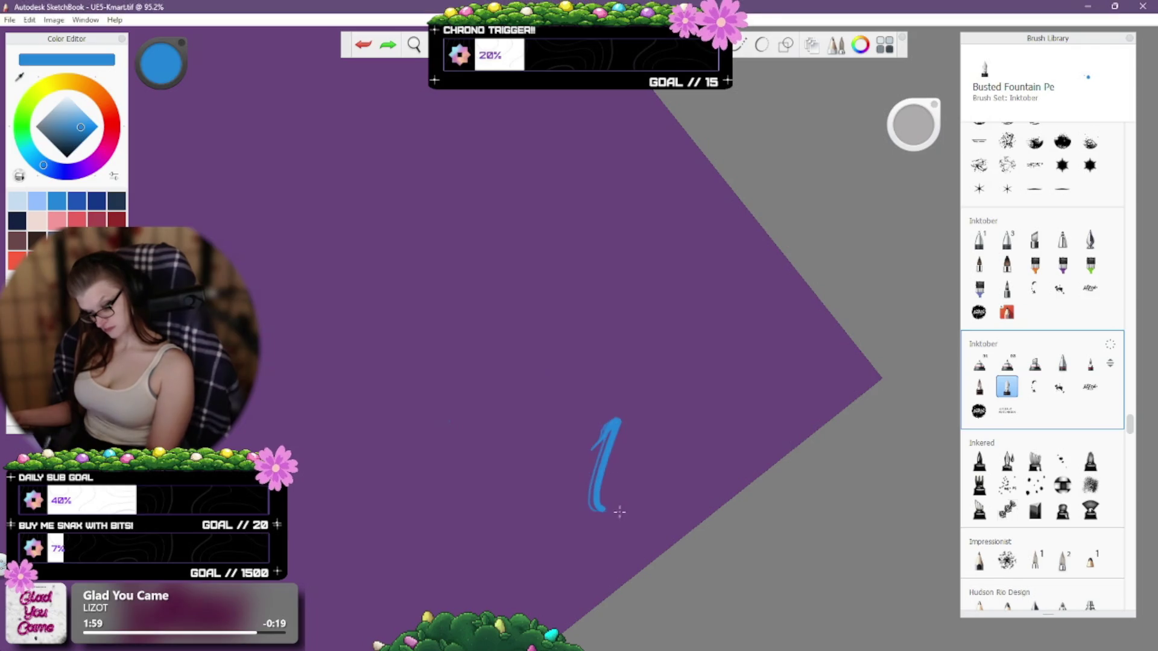
key("ctrl+z")
left_click(980, 386)
left_click_drag(506, 496, 565, 534)
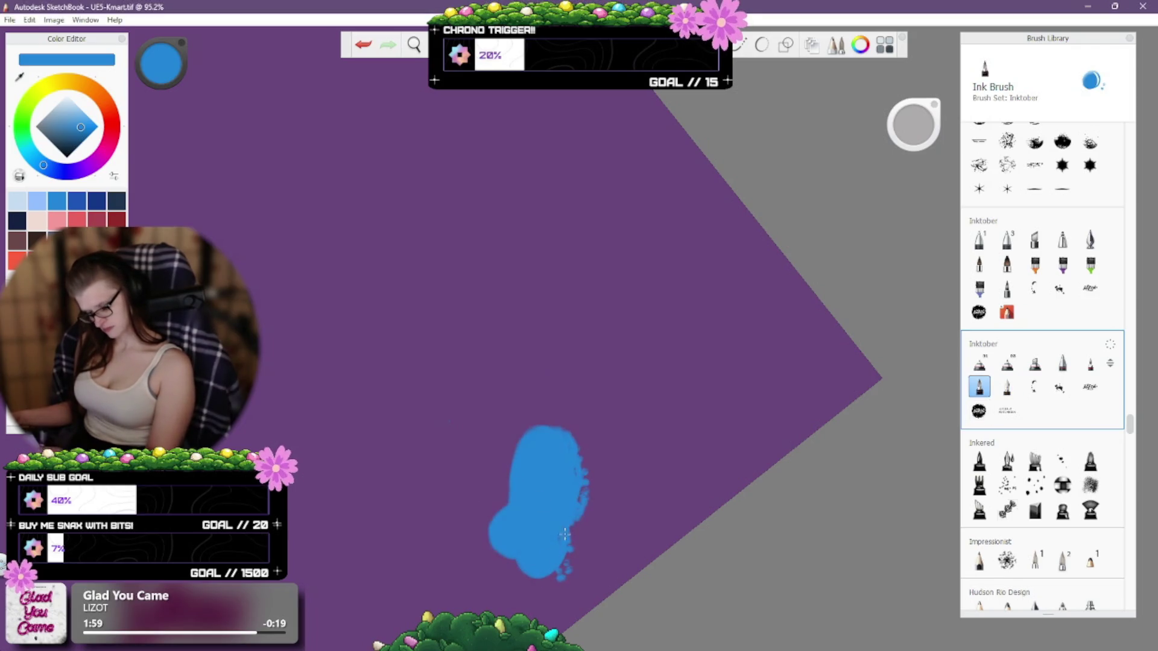
key("ctrl+z")
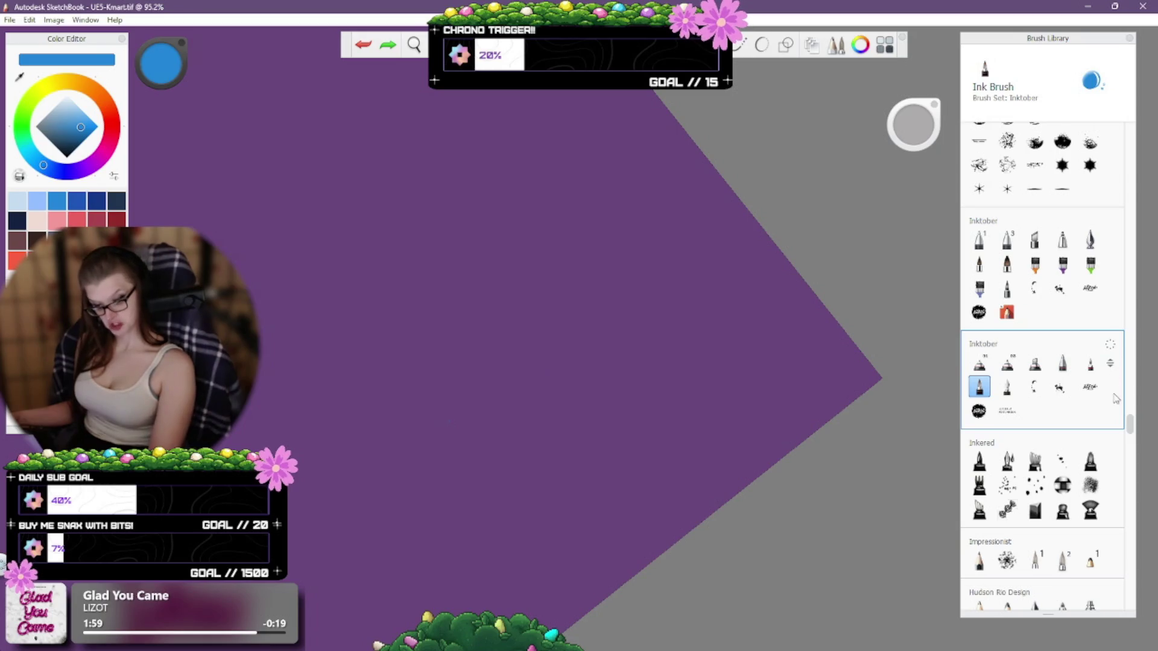
Test Hudson Rio Ink and Shut / Parting Line, then select Soft Shadows.
left_click_drag(1131, 430, 1133, 444)
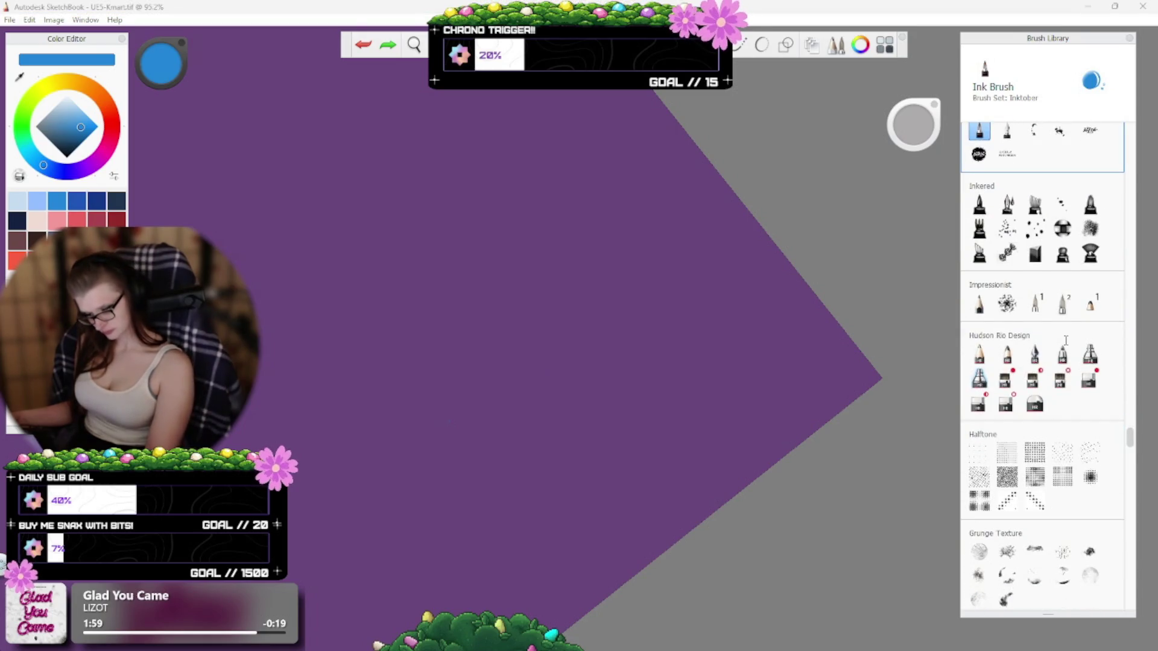
left_click(1034, 356)
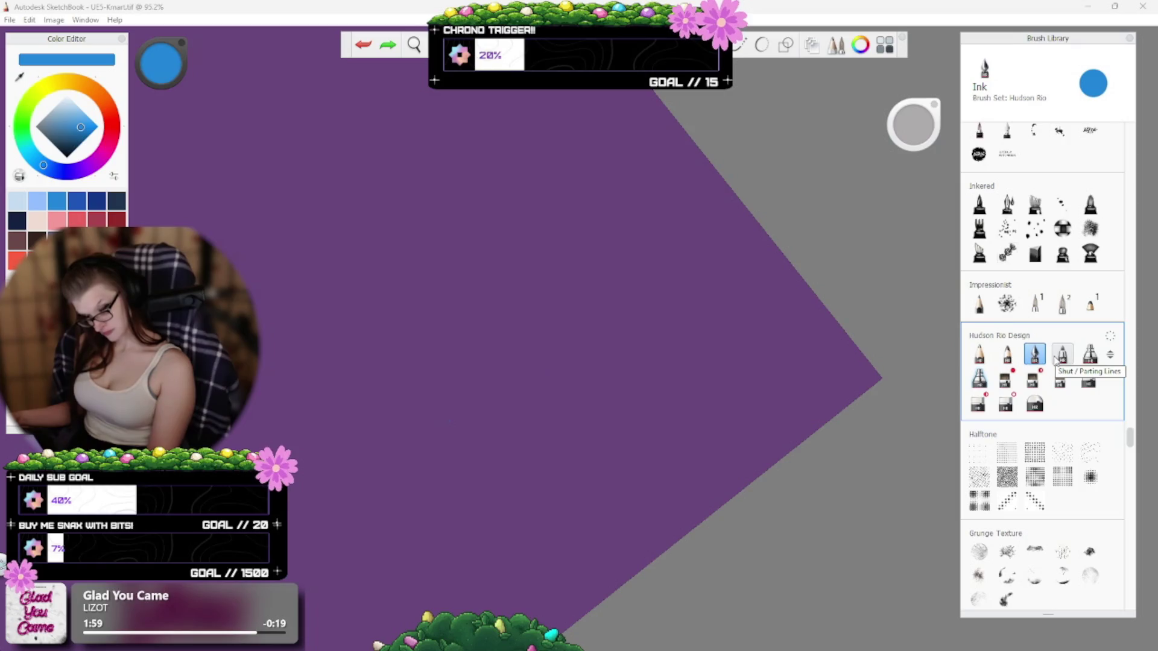
mouse_move(422, 485)
left_mouse_down()
mouse_move(524, 445)
mouse_move(530, 550)
left_mouse_up()
key("ctrl+z")
left_click(1063, 361)
left_click_drag(439, 499, 589, 517)
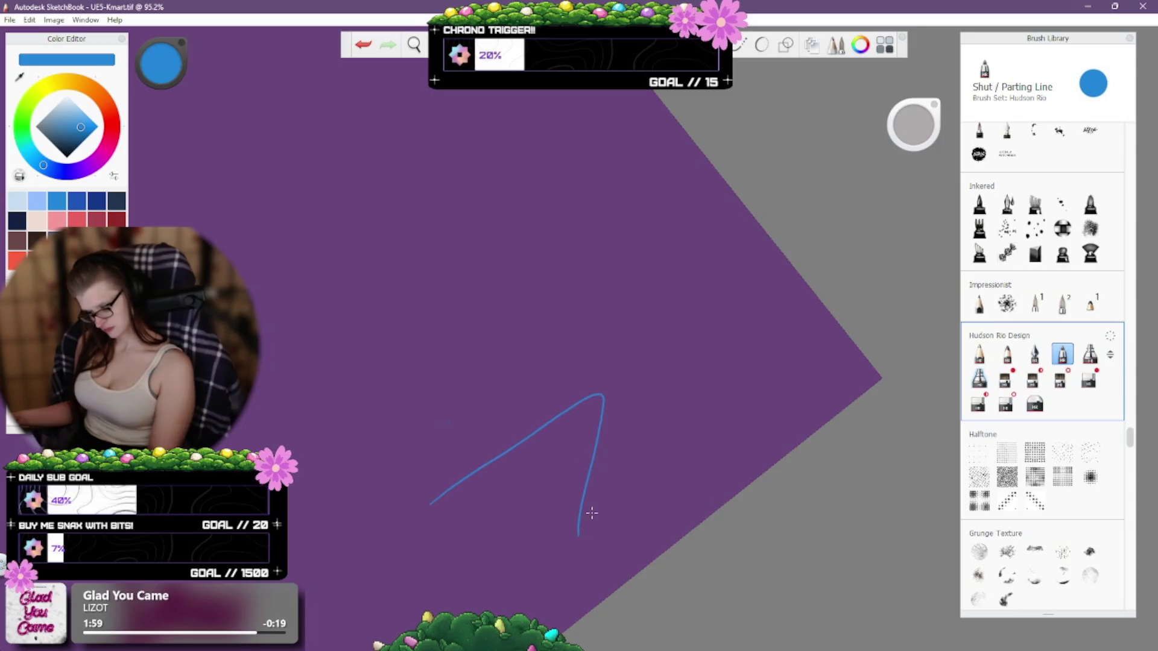
key("ctrl+z")
left_click(1089, 356)
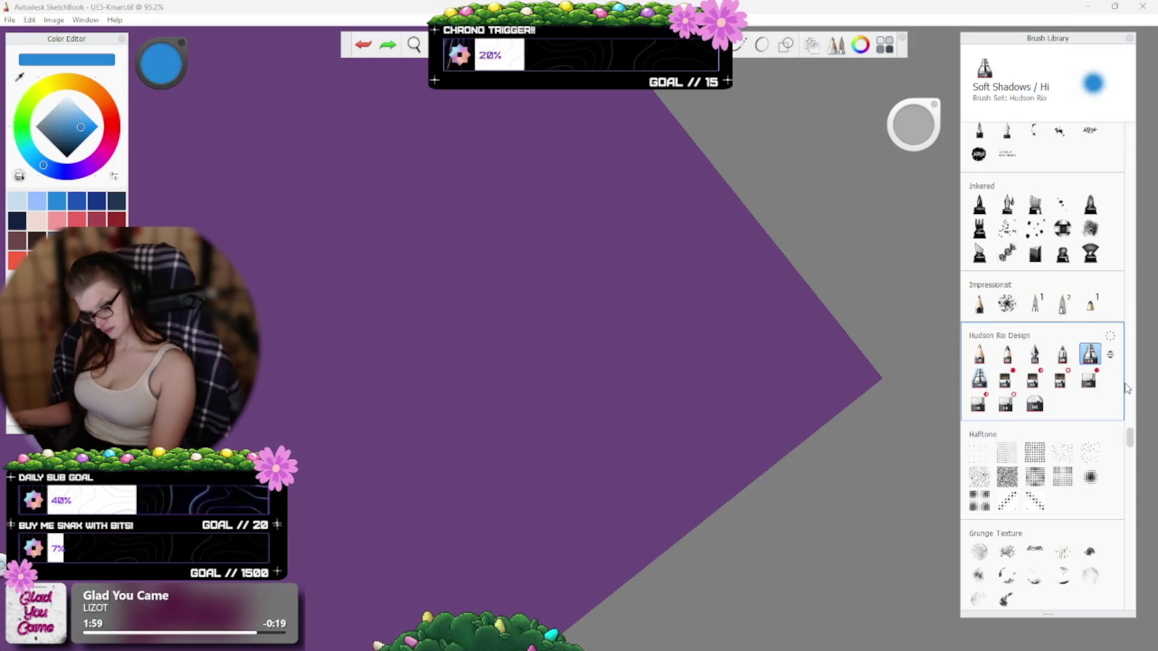
scroll(1135, 468, "down", 10)
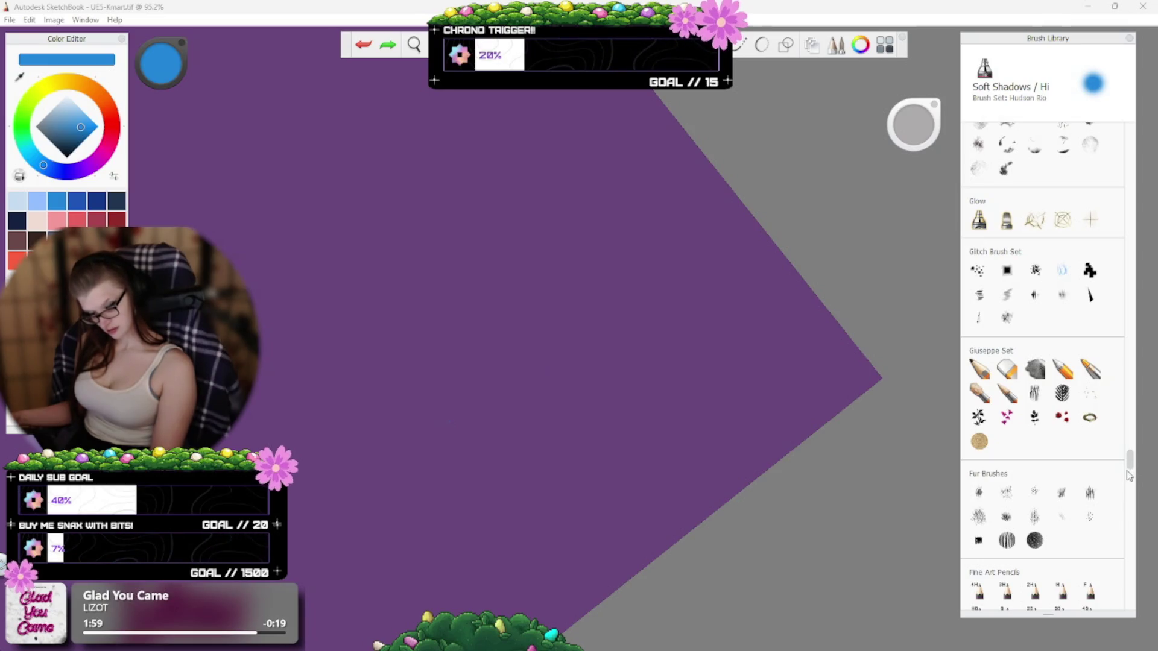
Test the Paint Tapered brush and Fineline Pen, undoing each stroke.
scroll(1129, 477, "down", 15)
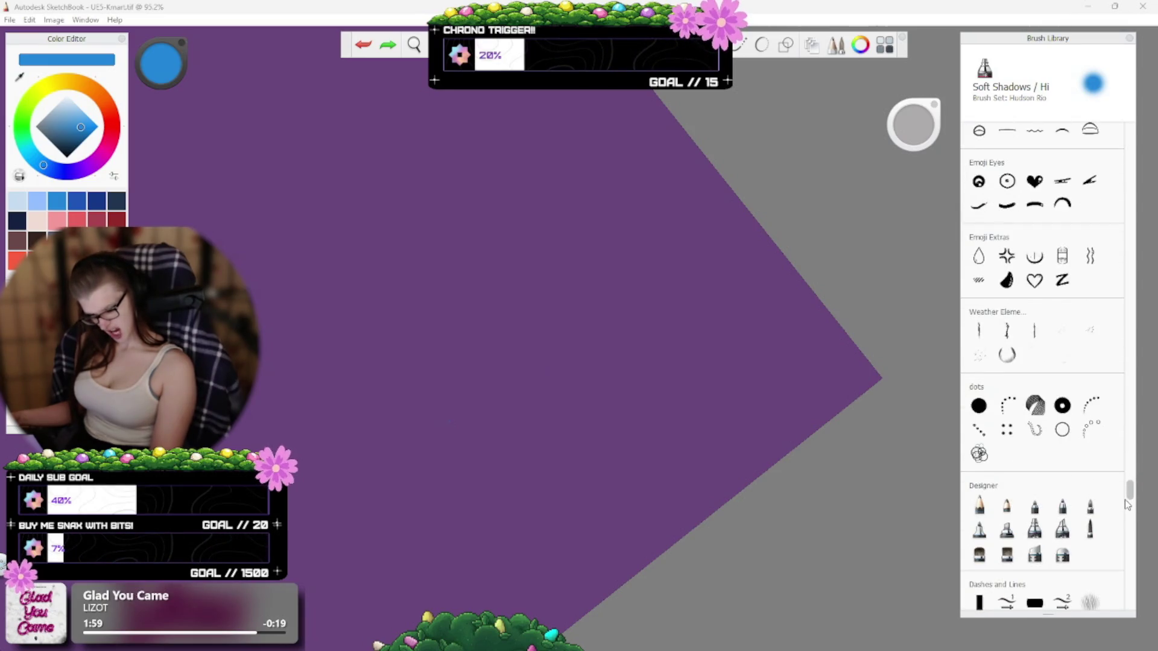
scroll(1126, 505, "down", 10)
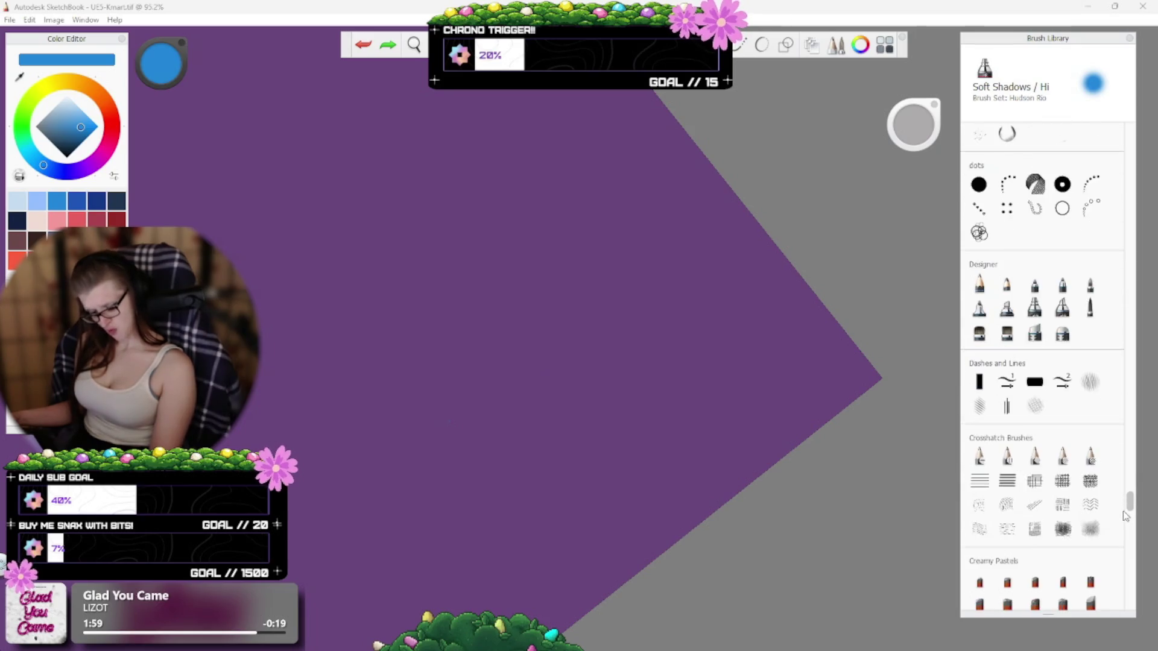
scroll(1125, 516, "down", 1)
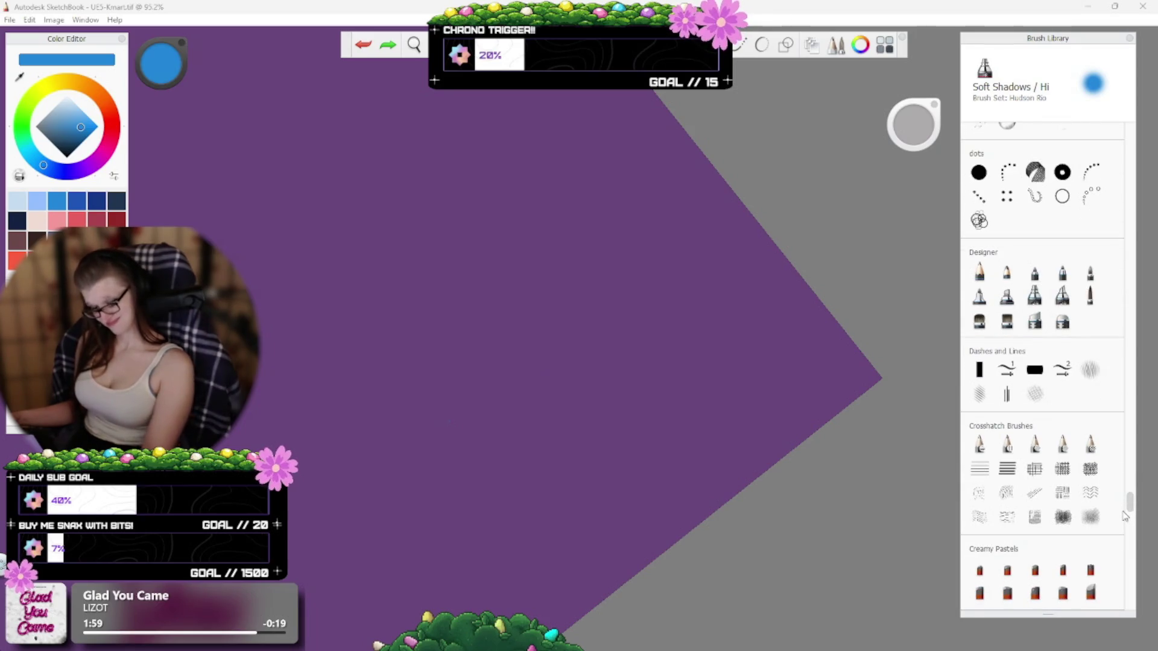
left_click(1035, 272)
left_click_drag(417, 422, 524, 314)
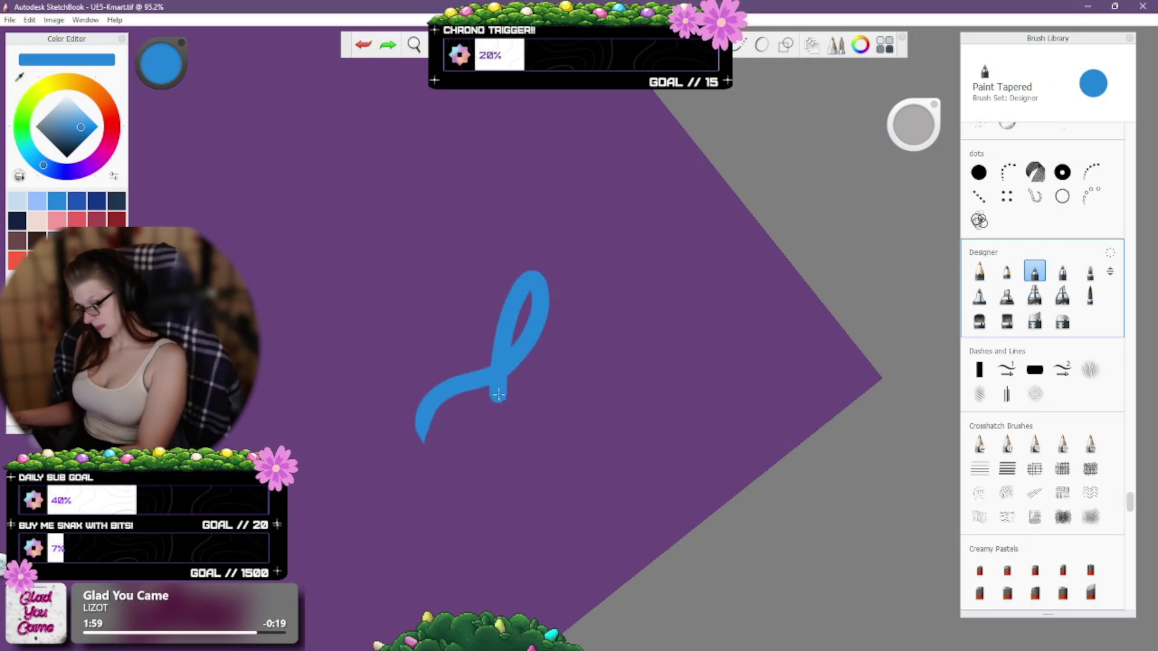
key("ctrl+z")
left_click(1063, 272)
left_click_drag(419, 471, 505, 465)
key("ctrl+z")
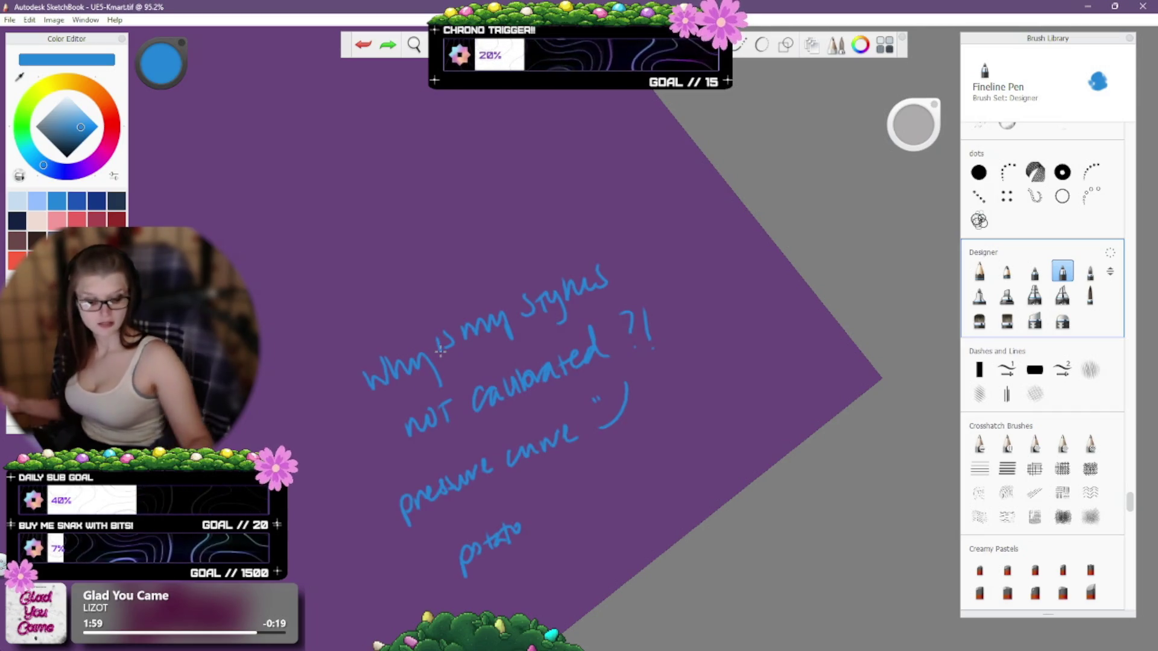
Remove the handwritten stylus note, write 'pressure' test lettering, then undo all of it.
key("ctrl+z")
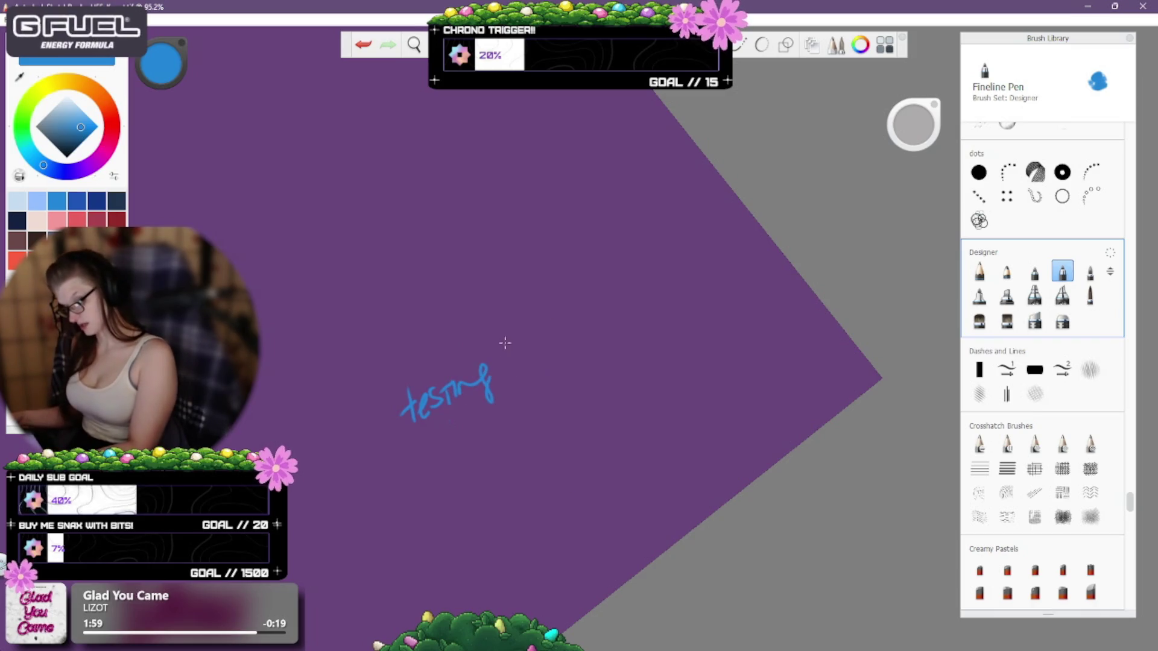
mouse_move(504, 365)
left_mouse_down()
mouse_move(608, 303)
mouse_move(625, 309)
left_mouse_up()
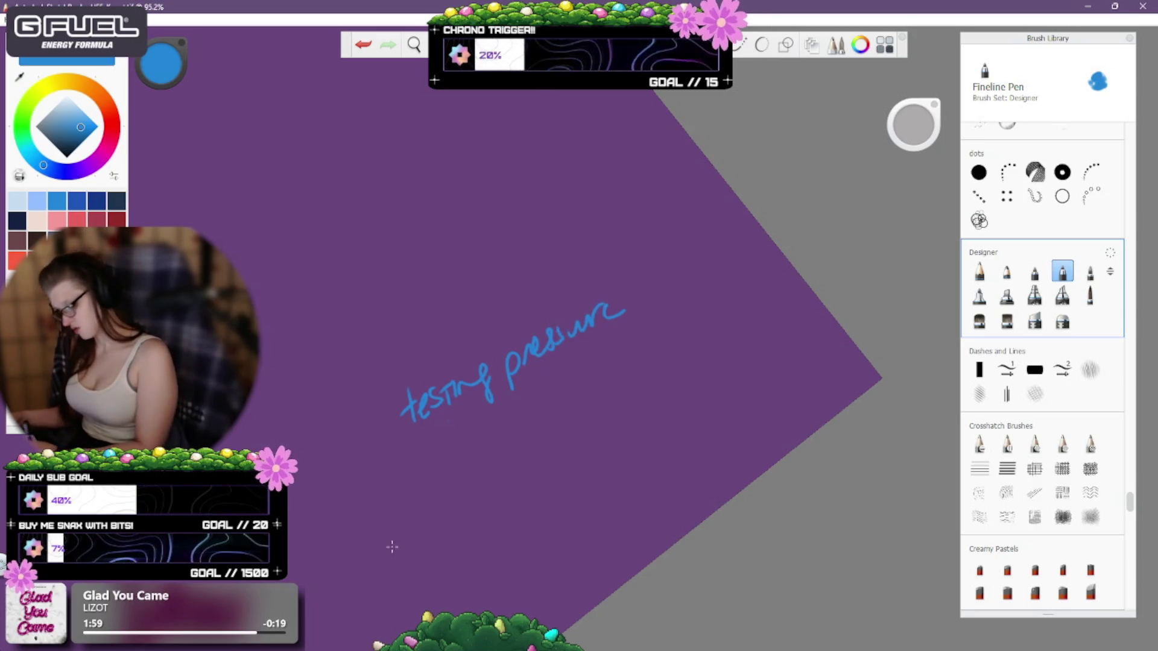
mouse_move(403, 483)
left_mouse_down()
mouse_move(407, 529)
mouse_move(426, 497)
left_mouse_up()
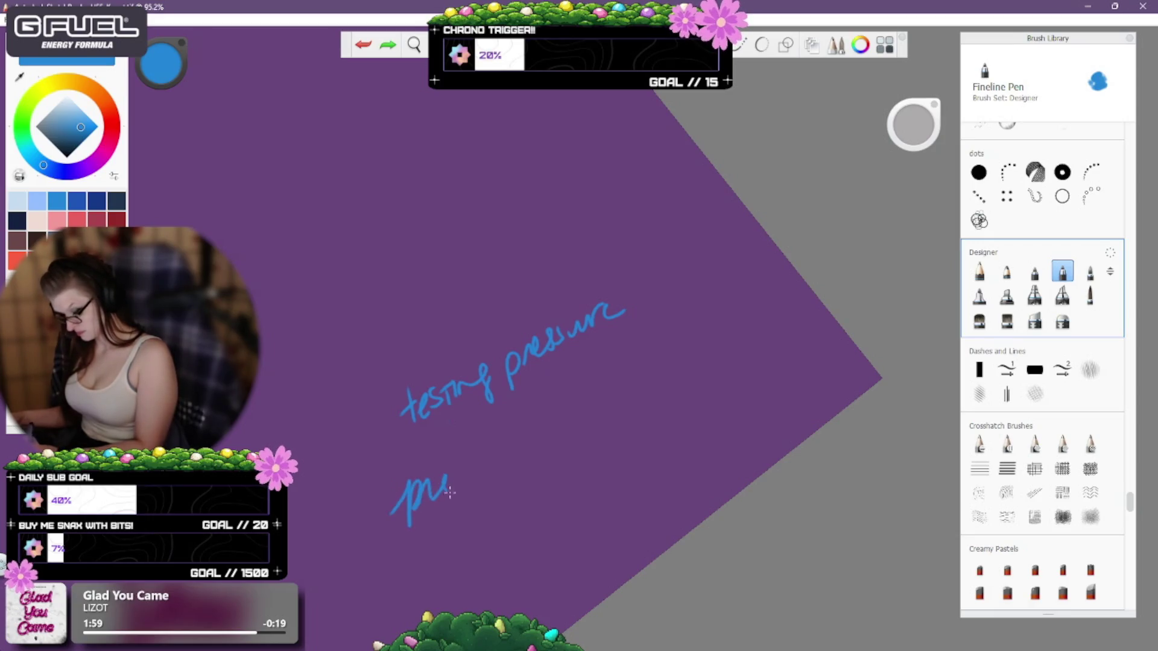
left_click_drag(553, 462, 588, 451)
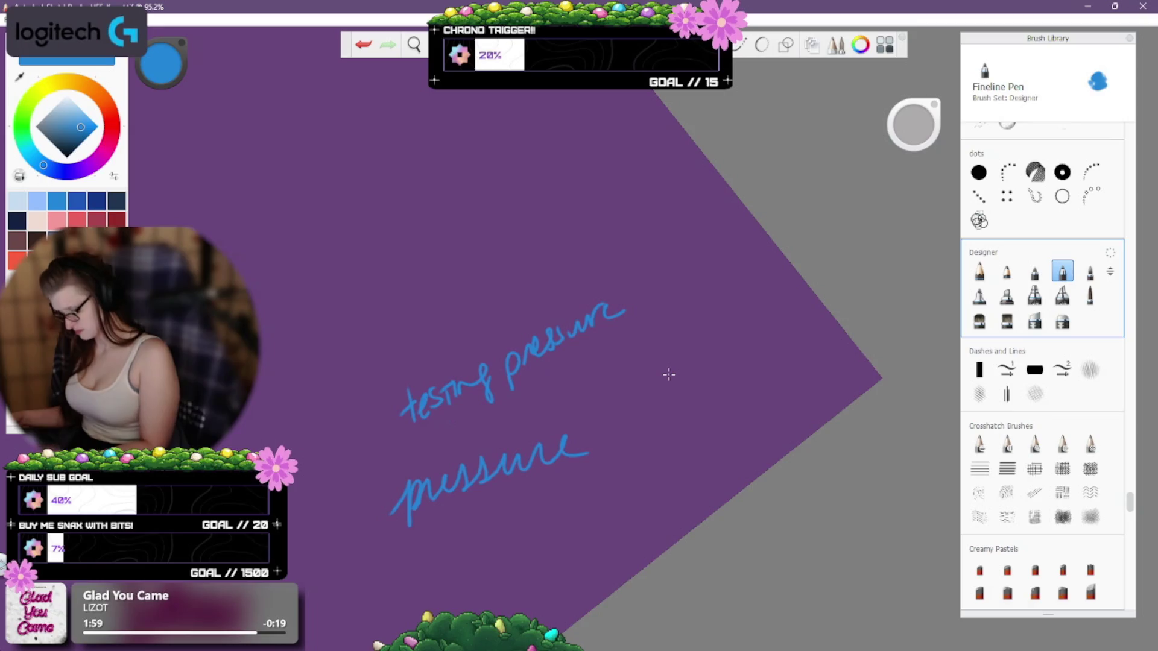
left_click_drag(447, 558, 453, 582)
key("ctrl+z")
key("ctrl+z")
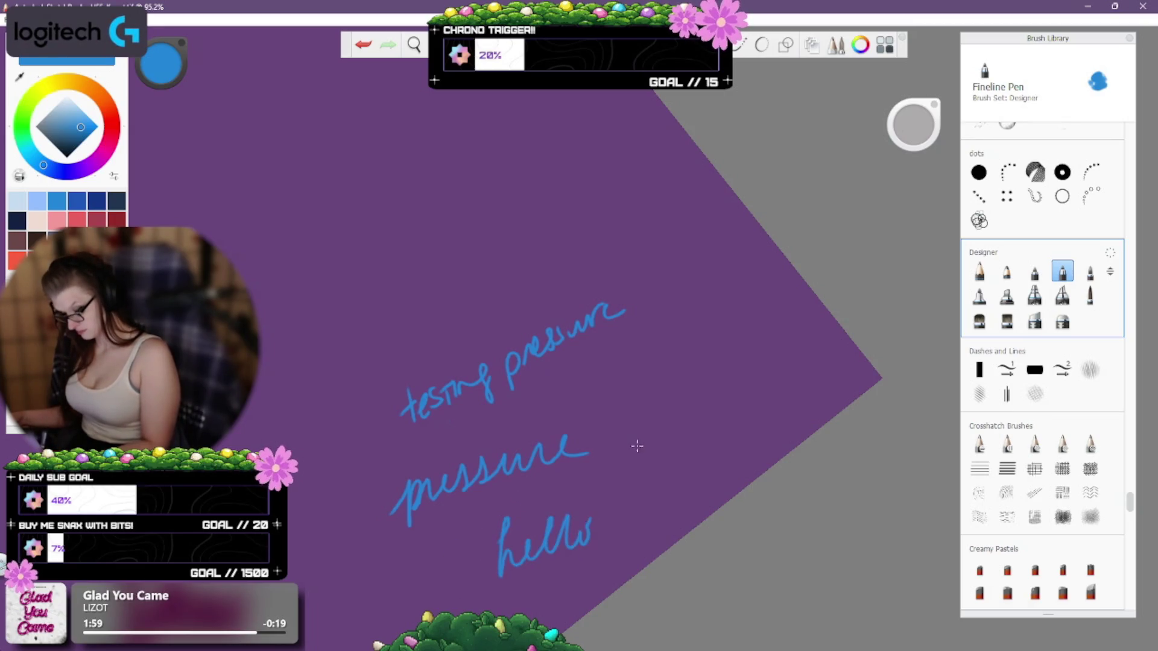
key("ctrl+z")
key("ctrl+z")
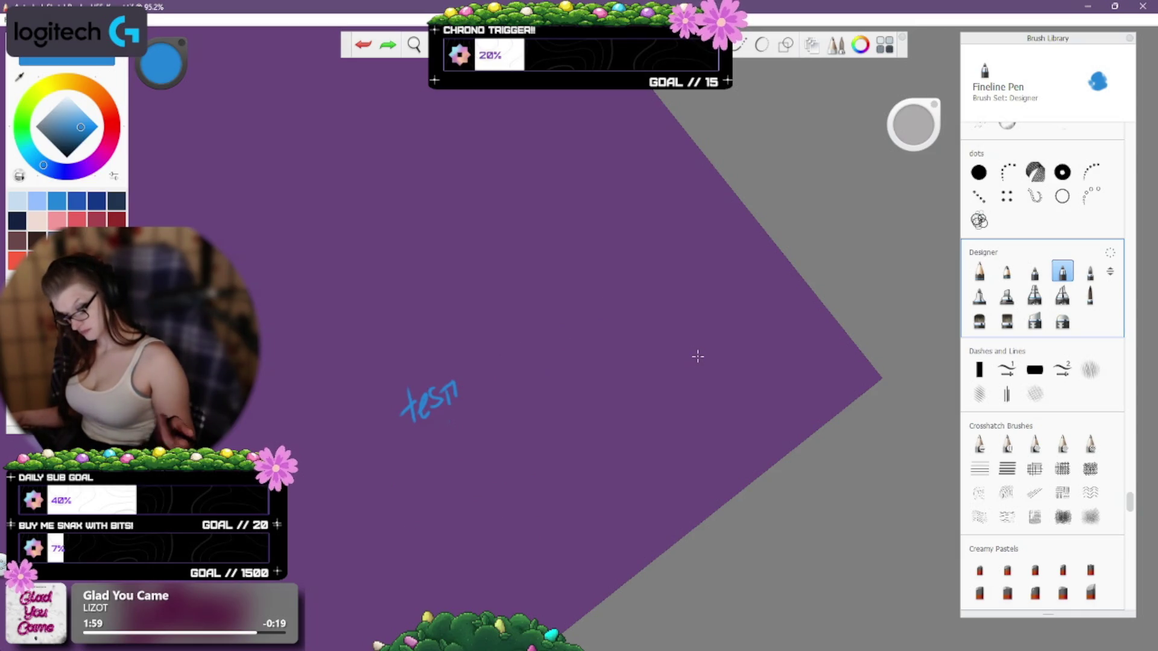
key("ctrl+z")
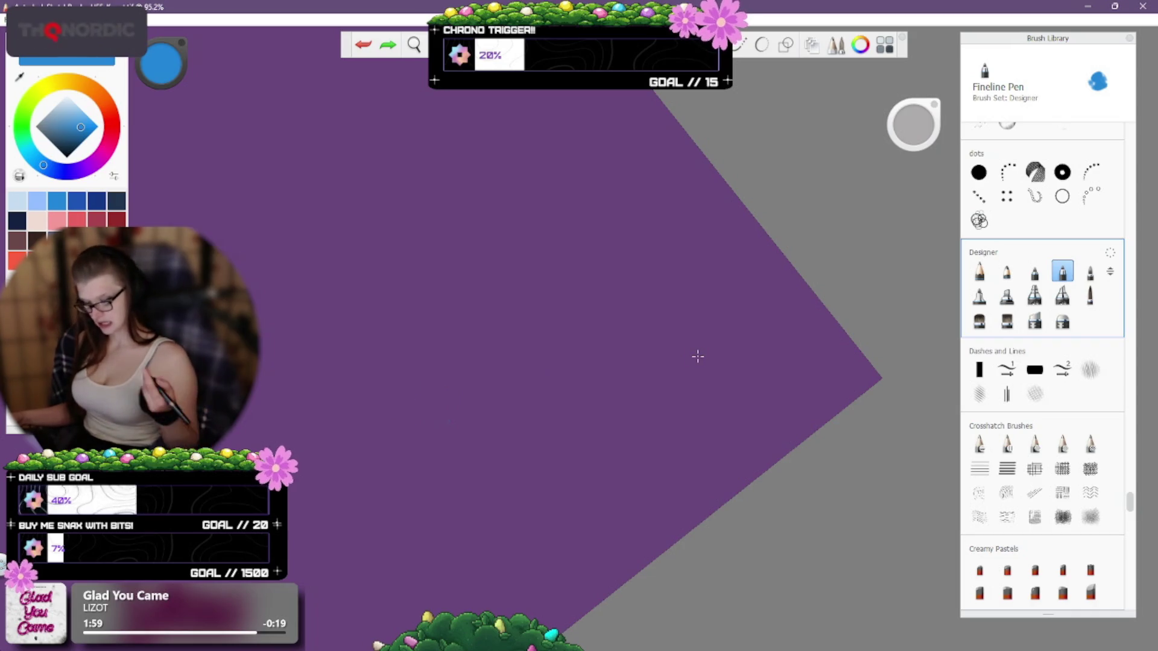
Test the Digital Brush, then select Medium Tip Marker, undoing the test strokes.
left_click(1089, 272)
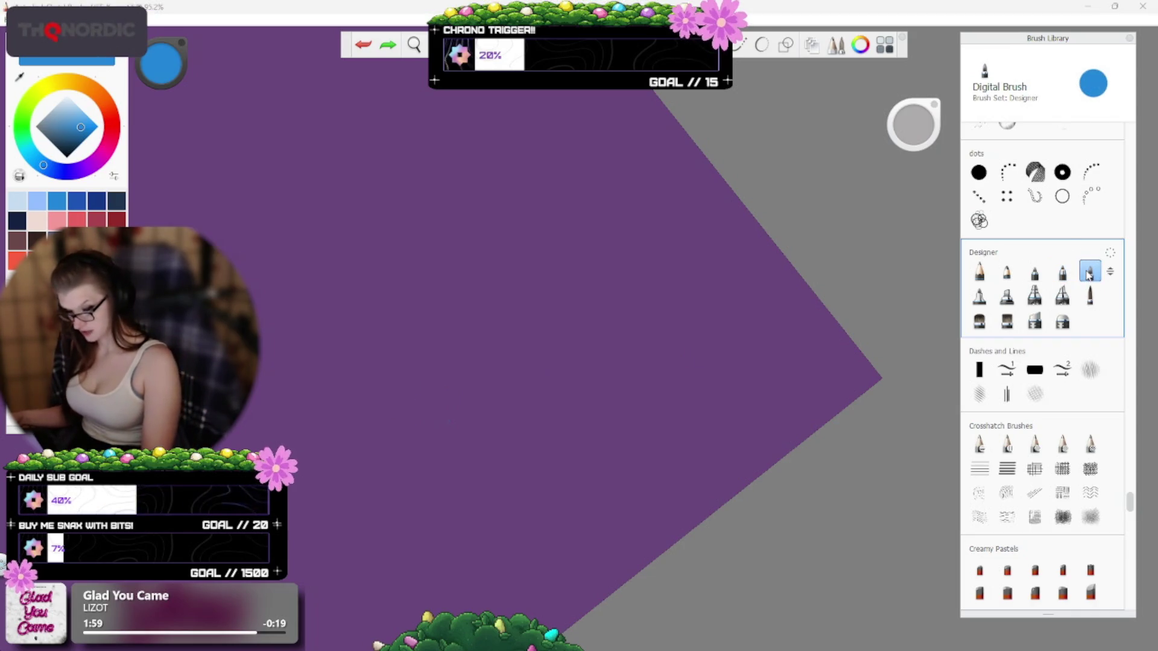
left_click_drag(531, 261, 458, 537)
key("ctrl+z")
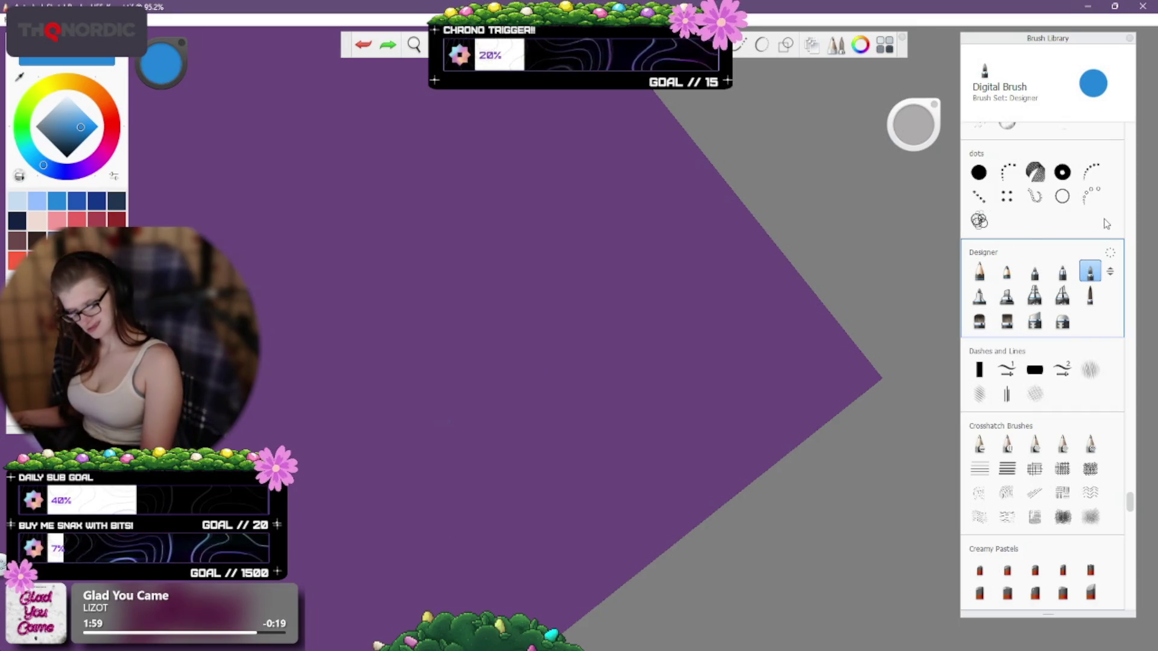
left_click(978, 296)
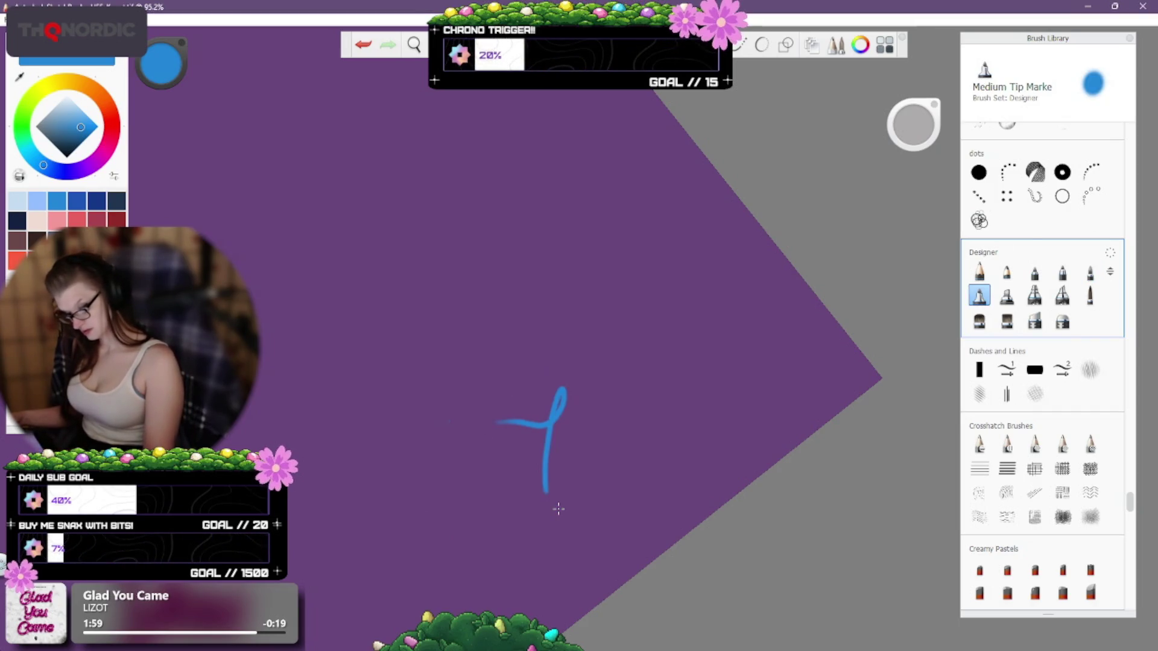
key("ctrl+z")
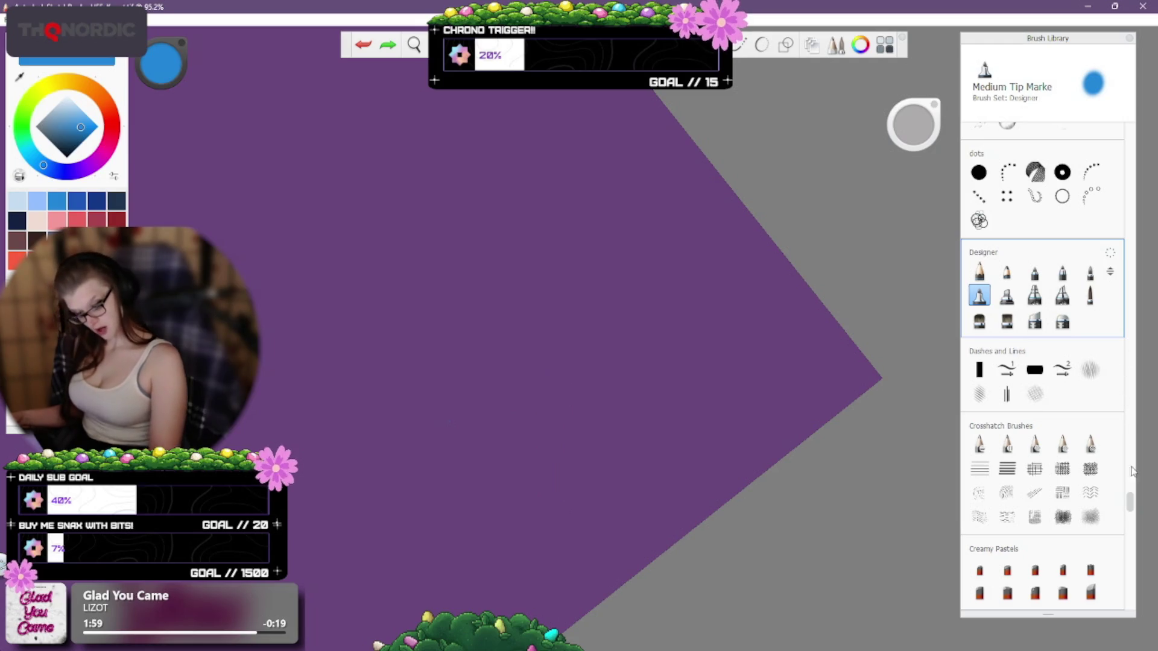
left_click_drag(1131, 509, 1131, 546)
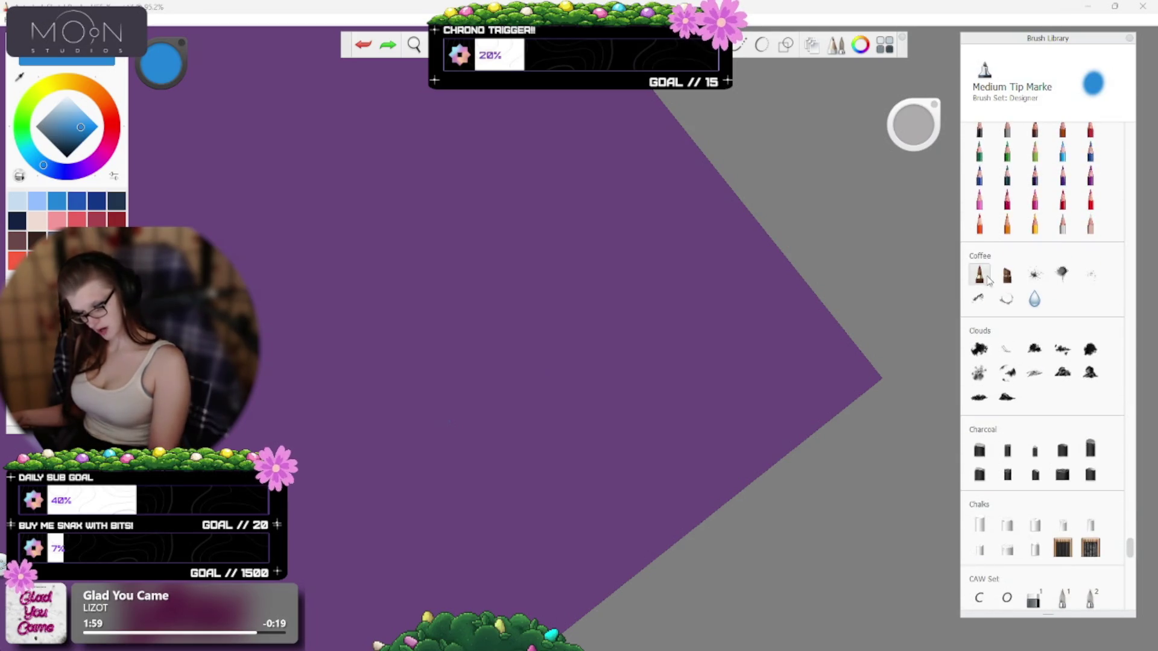
Test the Coffee set's Hairline Espresso brush, then select Canvas S.
left_click(988, 275)
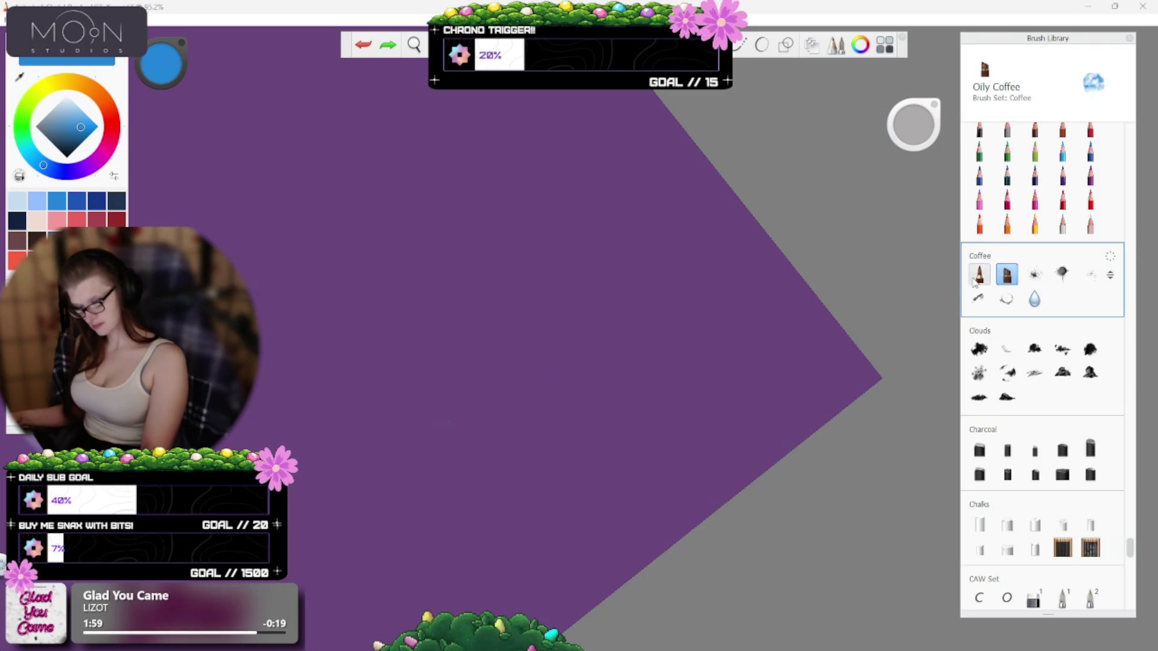
left_click_drag(523, 393, 609, 528)
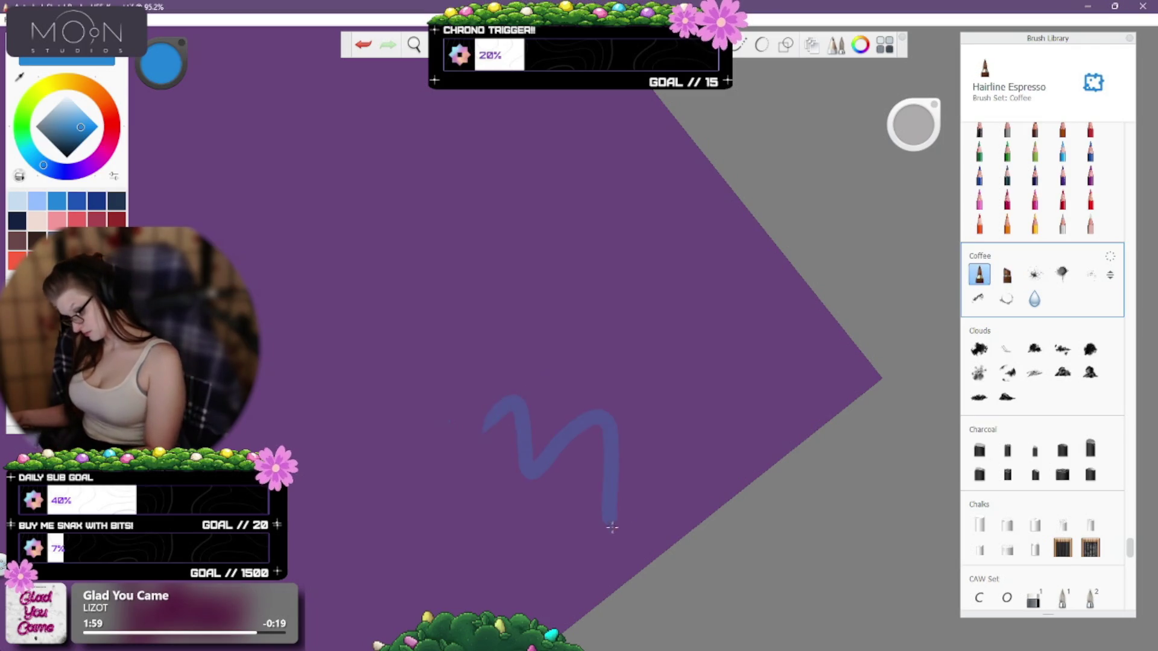
key("ctrl+z")
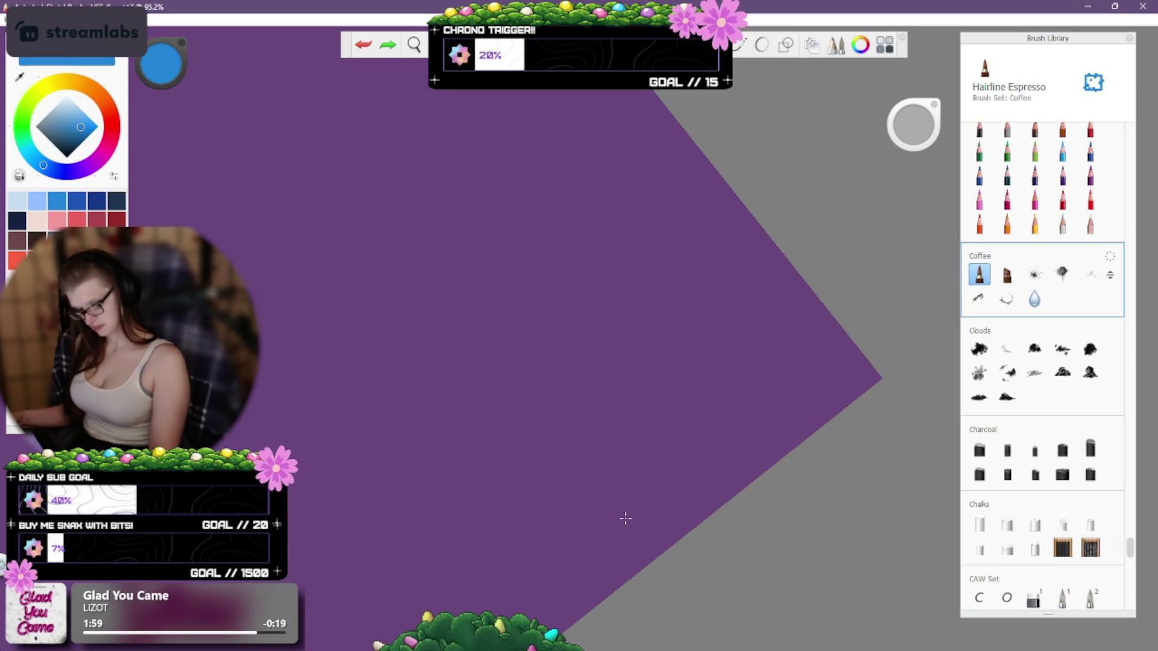
scroll(1127, 566, "down", 10)
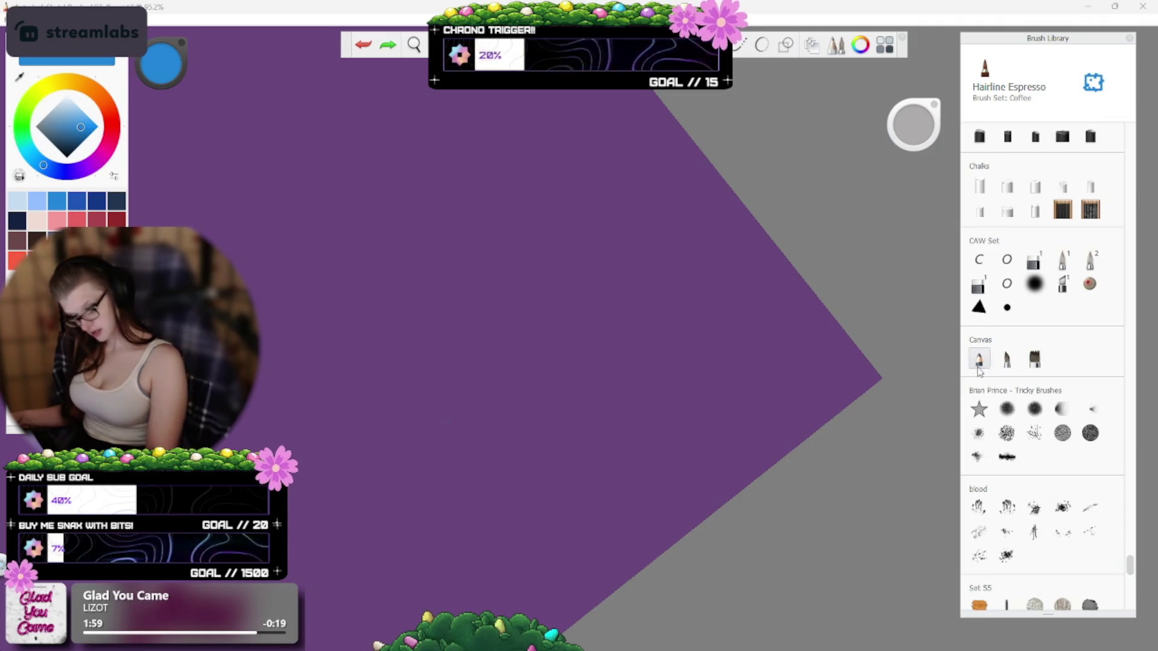
left_click(979, 359)
Select the Basic 2 Fountain Pen and draw an M-shaped test stroke, then undo it.
left_click_drag(1132, 568, 1126, 609)
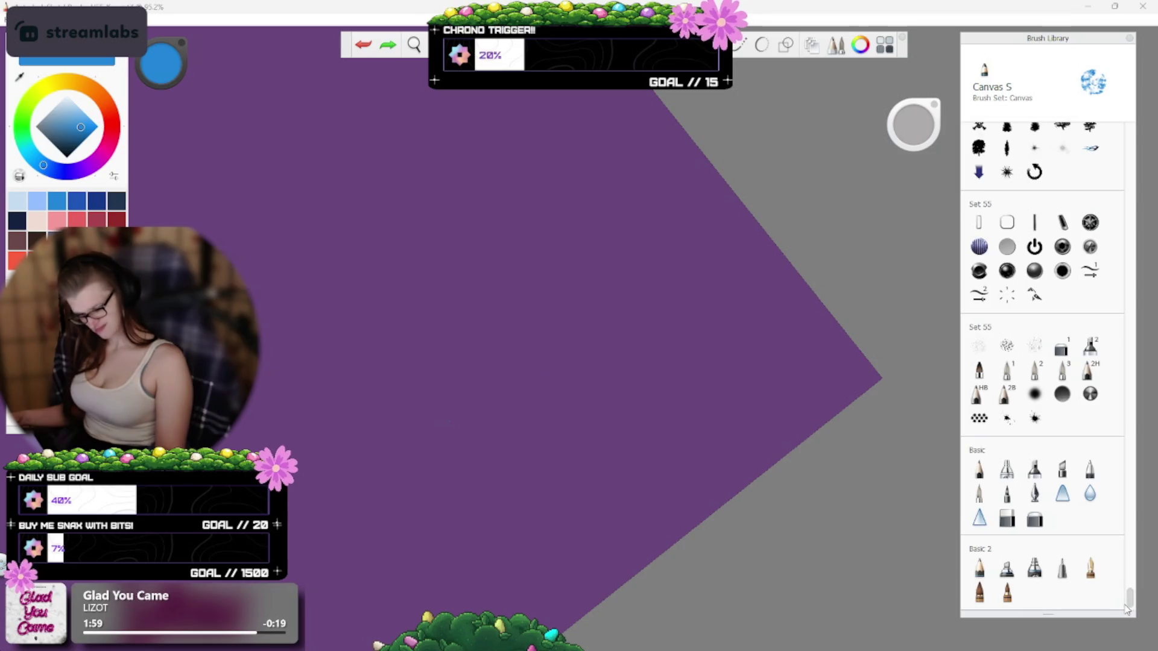
left_click(1099, 571)
mouse_move(401, 435)
left_mouse_down()
mouse_move(443, 384)
mouse_move(550, 554)
left_mouse_up()
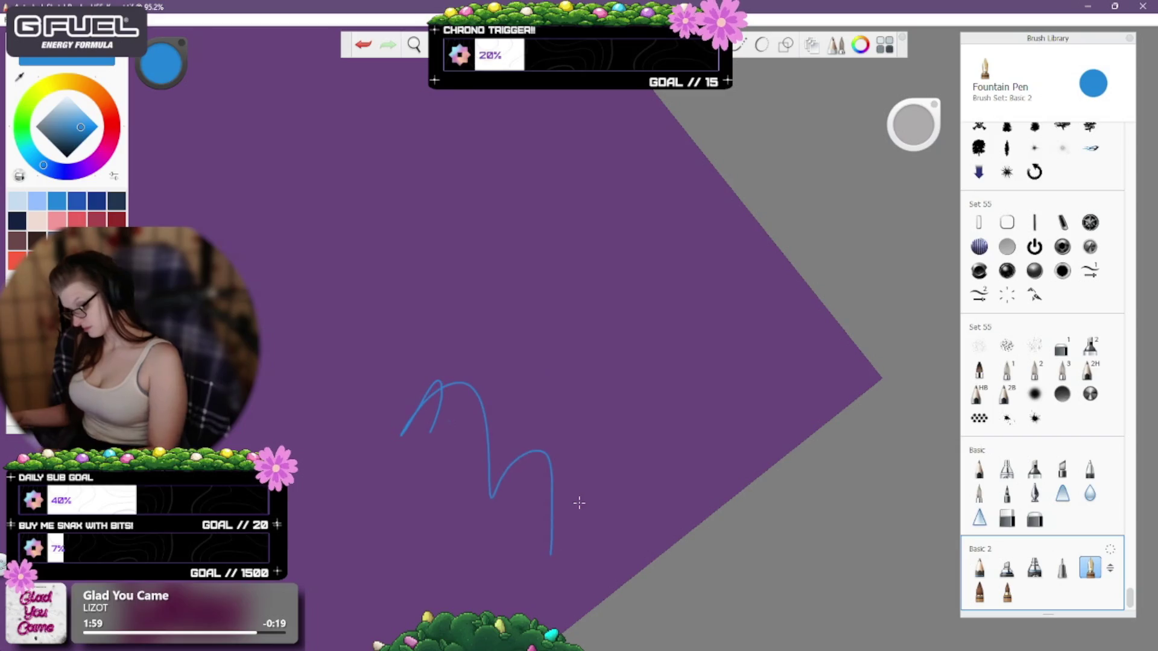
key("ctrl+z")
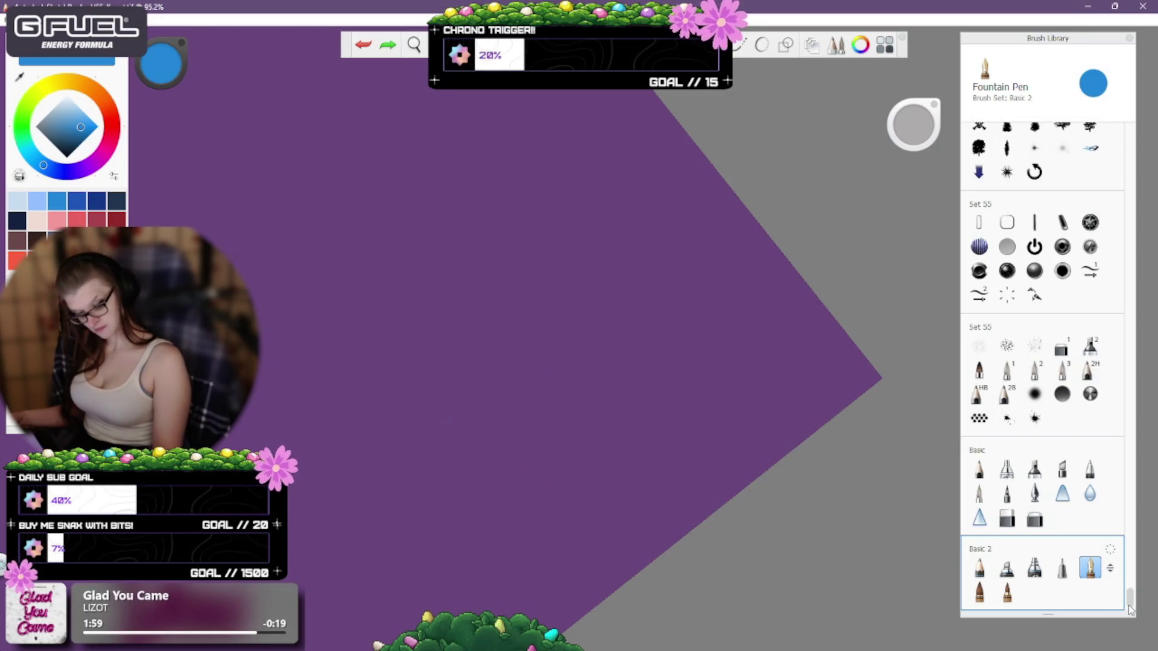
left_click_drag(1131, 611, 1127, 85)
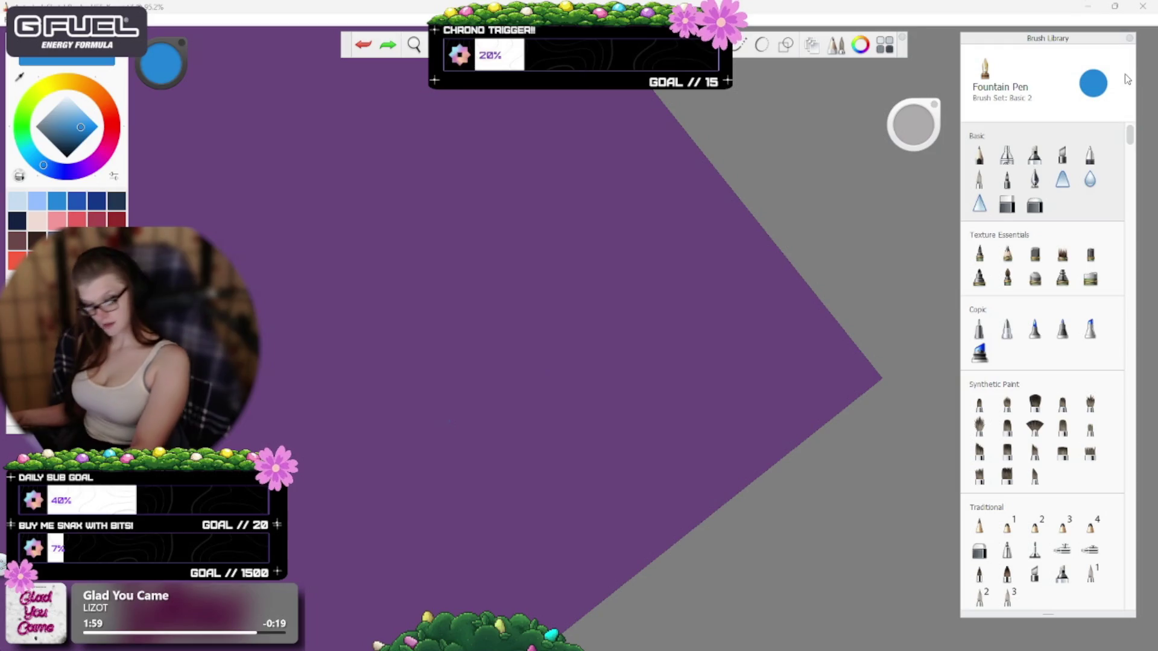
Test the Inking Pen and Chisel Tip Pen, undoing each stroke.
left_click(1034, 178)
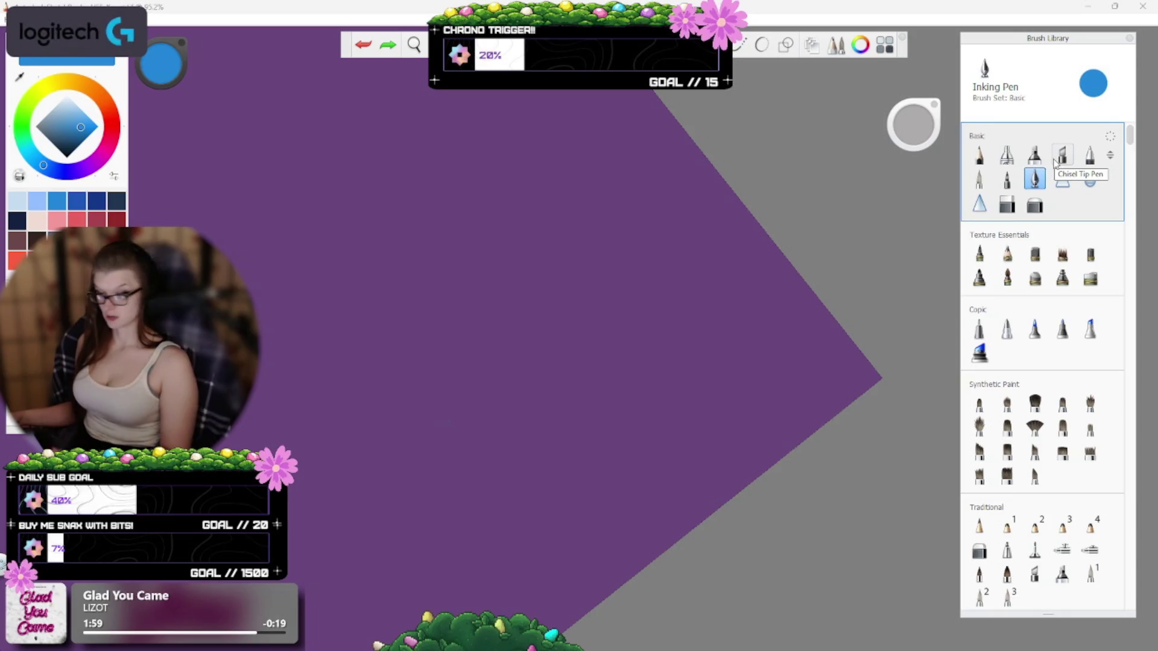
mouse_move(388, 412)
left_mouse_down()
mouse_move(461, 336)
mouse_move(477, 445)
left_mouse_up()
key("ctrl+z")
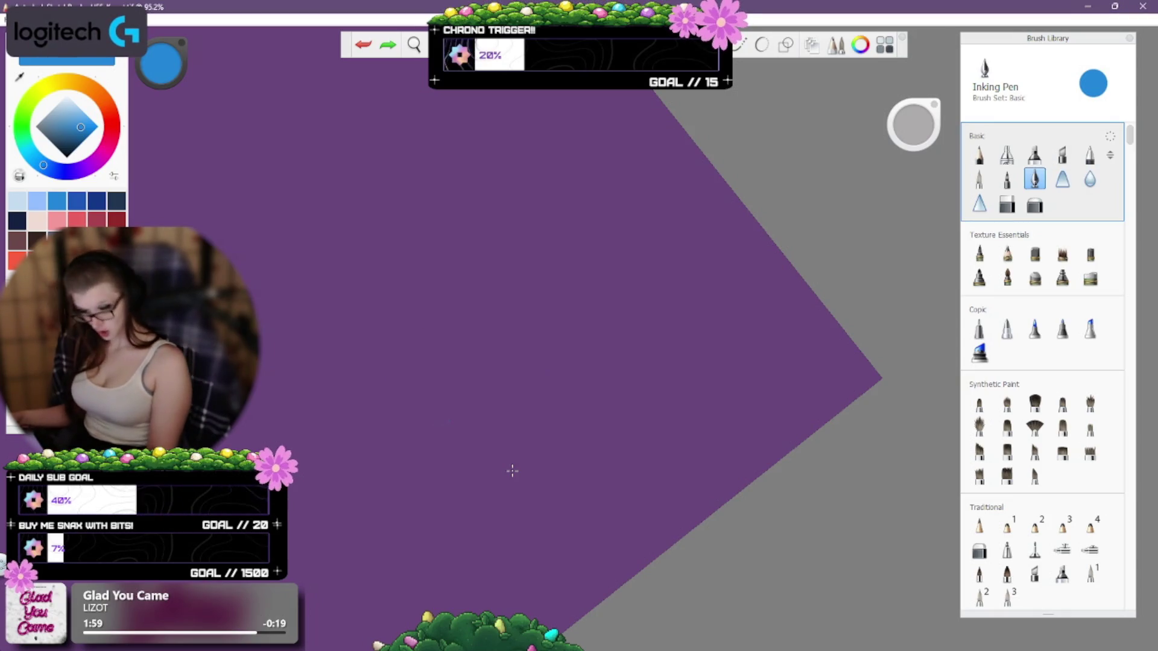
left_click(1063, 154)
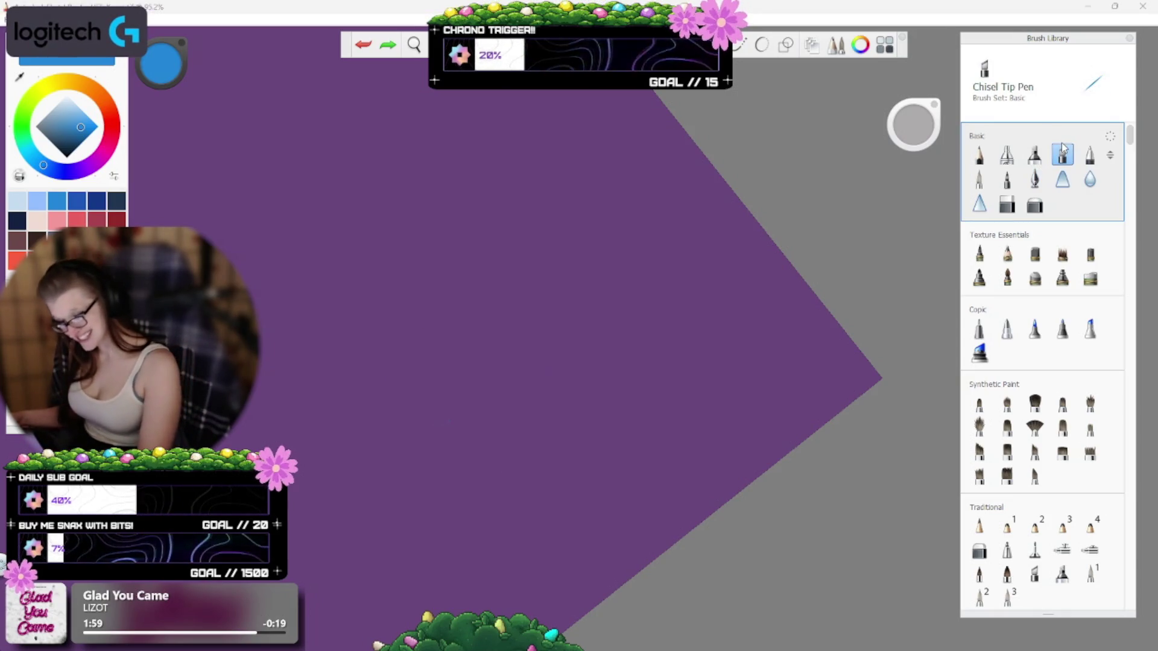
mouse_move(452, 414)
left_mouse_down()
mouse_move(491, 347)
mouse_move(490, 476)
left_mouse_up()
key("ctrl+z")
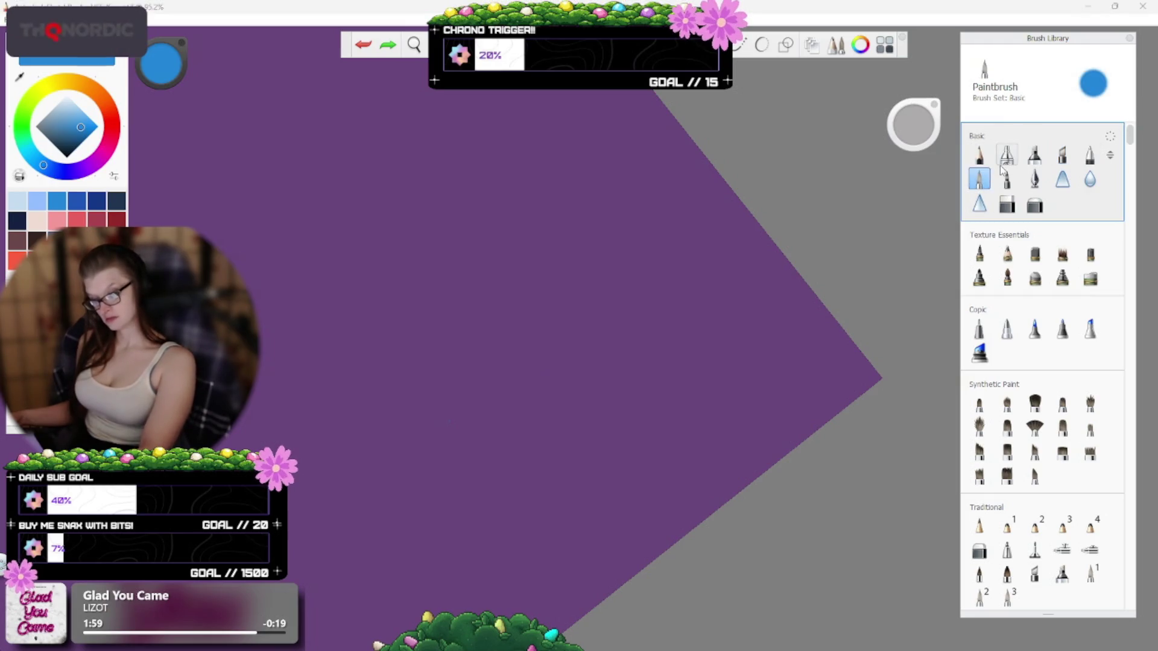
Test the Felt Tip Pen, then select the Ballpoint Pen and draw a short stroke.
left_click(1007, 179)
left_click_drag(371, 480, 545, 492)
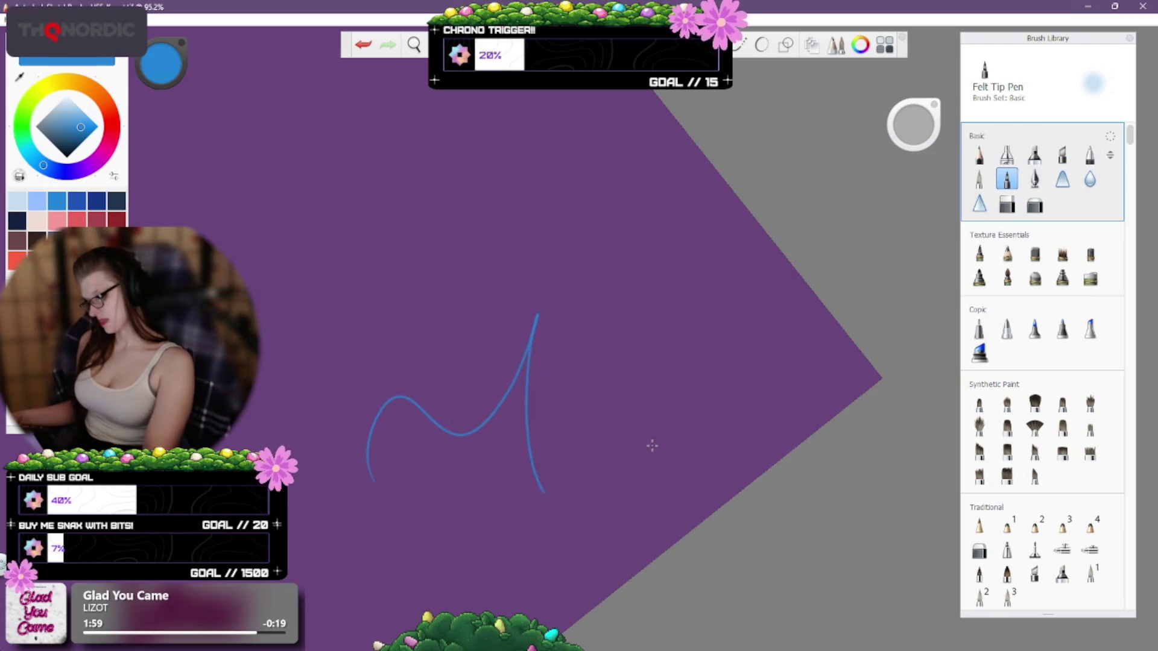
key("ctrl+z")
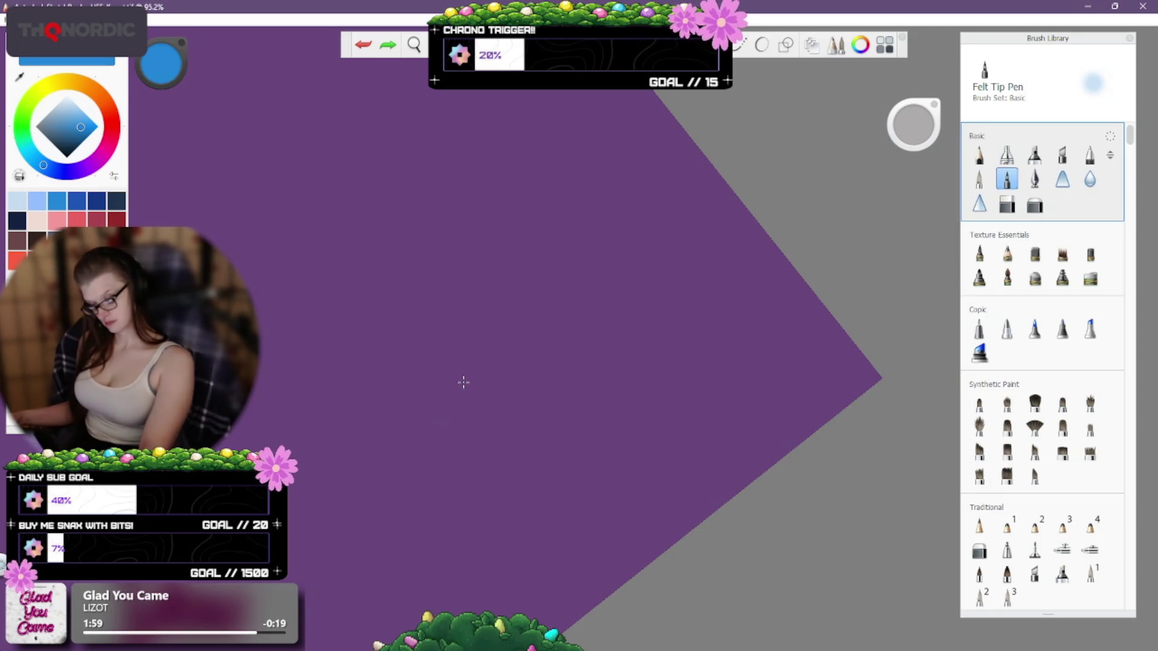
left_click(1090, 155)
left_click_drag(420, 510, 425, 482)
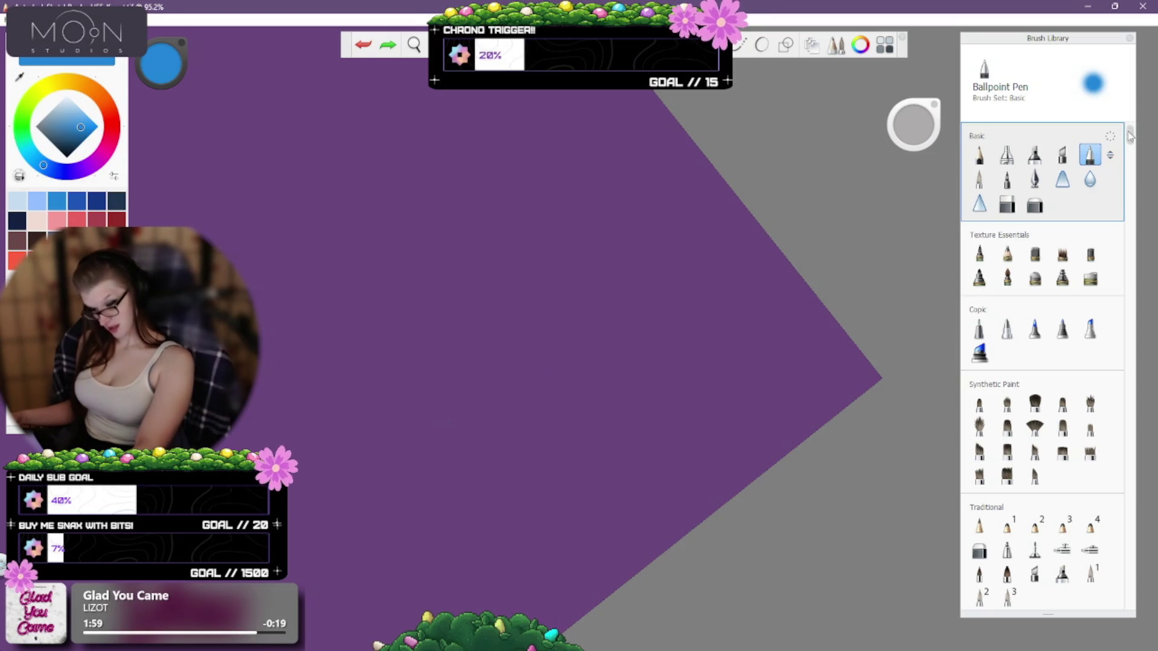
left_click_drag(1129, 136, 1131, 597)
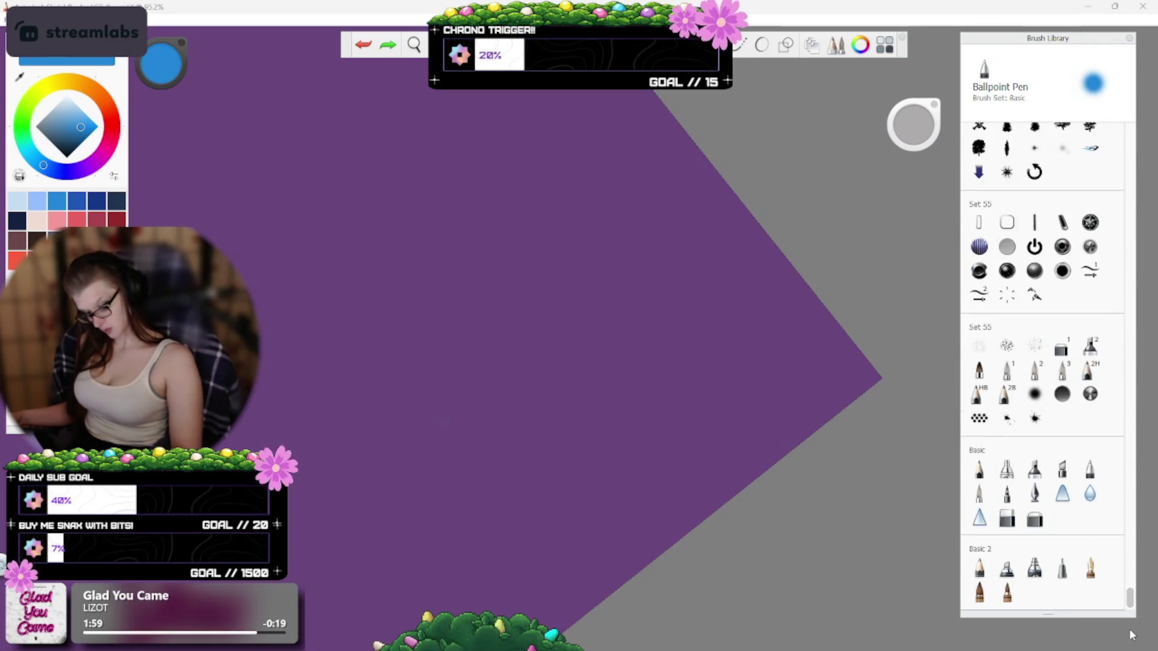
Switch back to the Fountain Pen, test it by writing 'one', and undo everything to an empty canvas.
left_click(1090, 570)
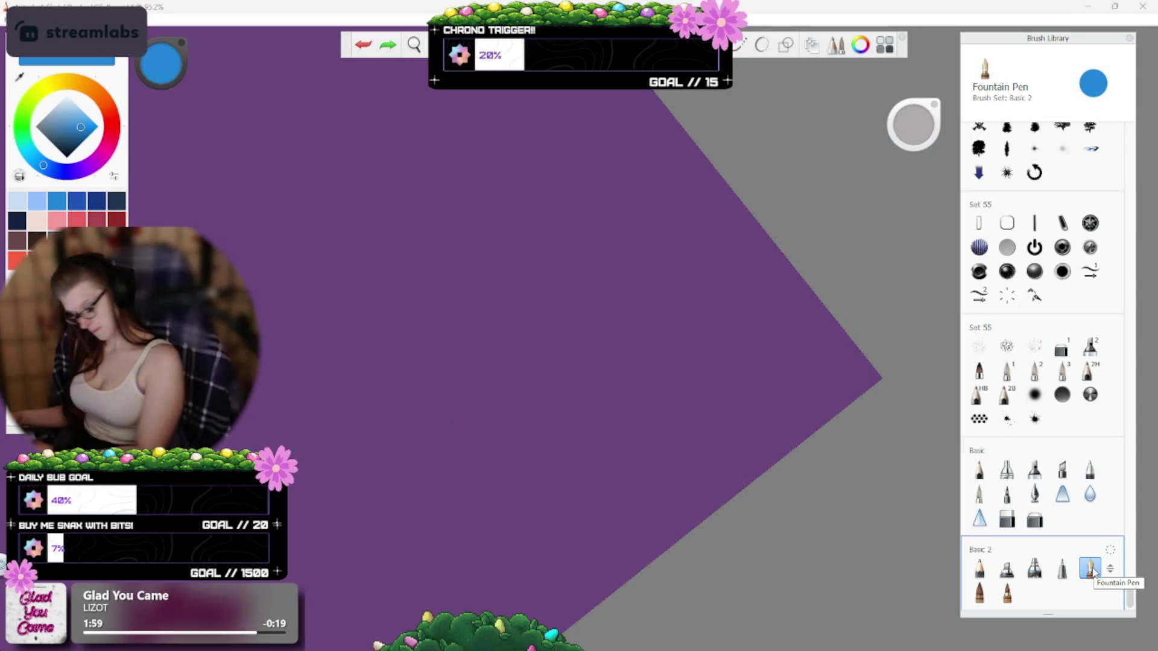
key("ctrl+z")
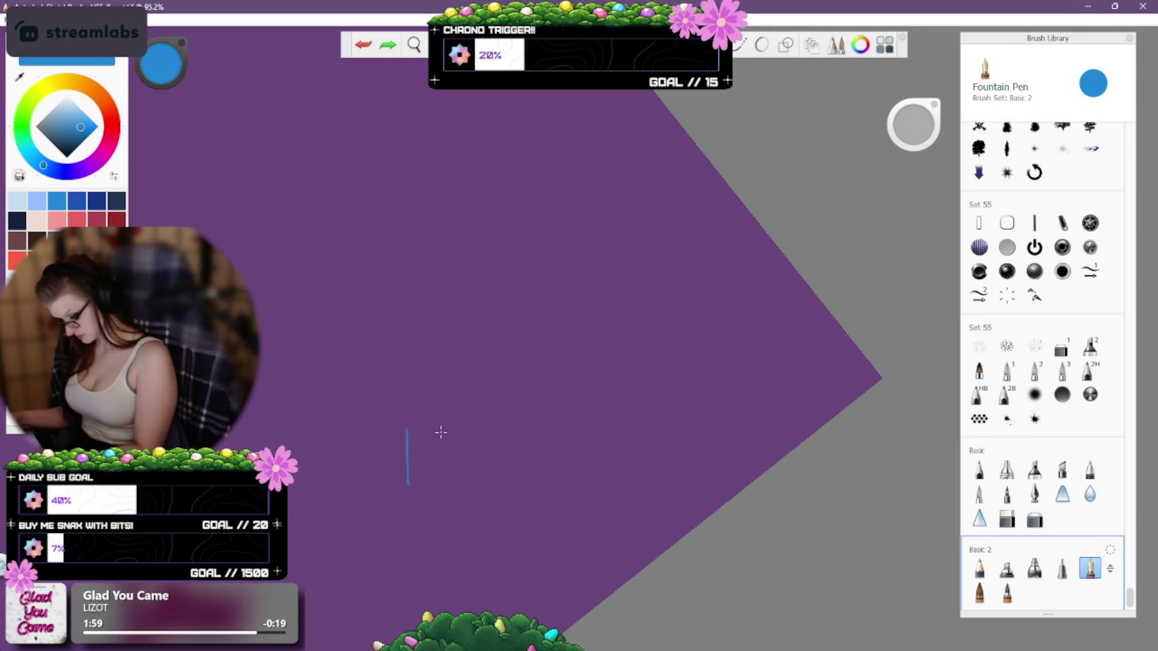
key("ctrl+z")
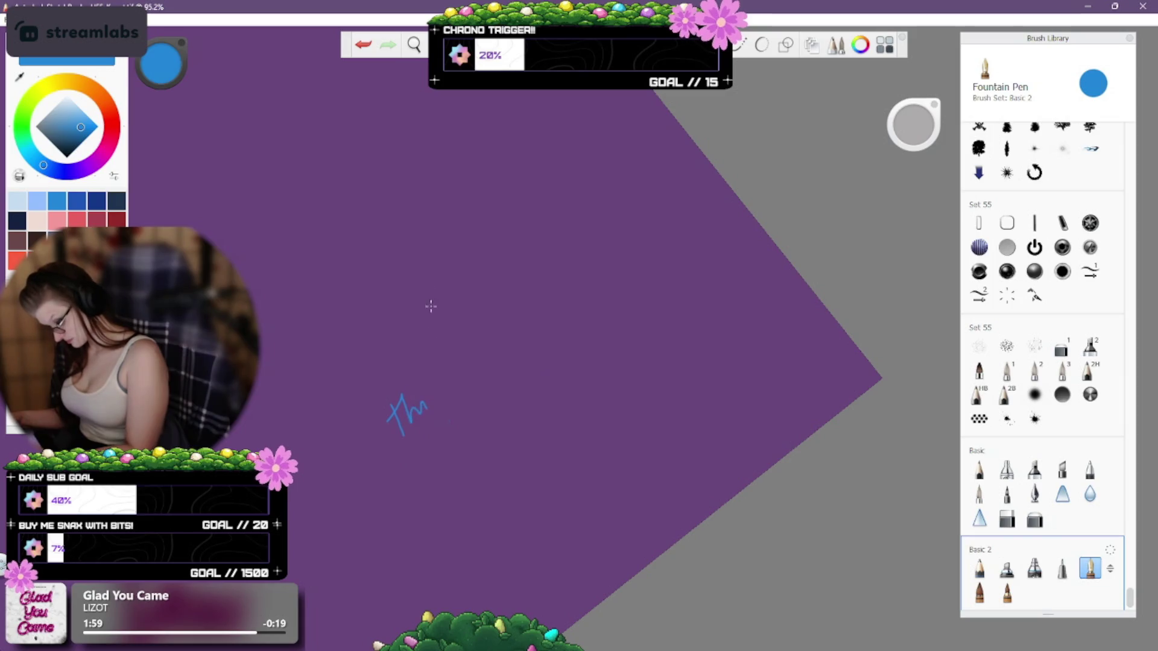
left_click_drag(454, 377, 476, 366)
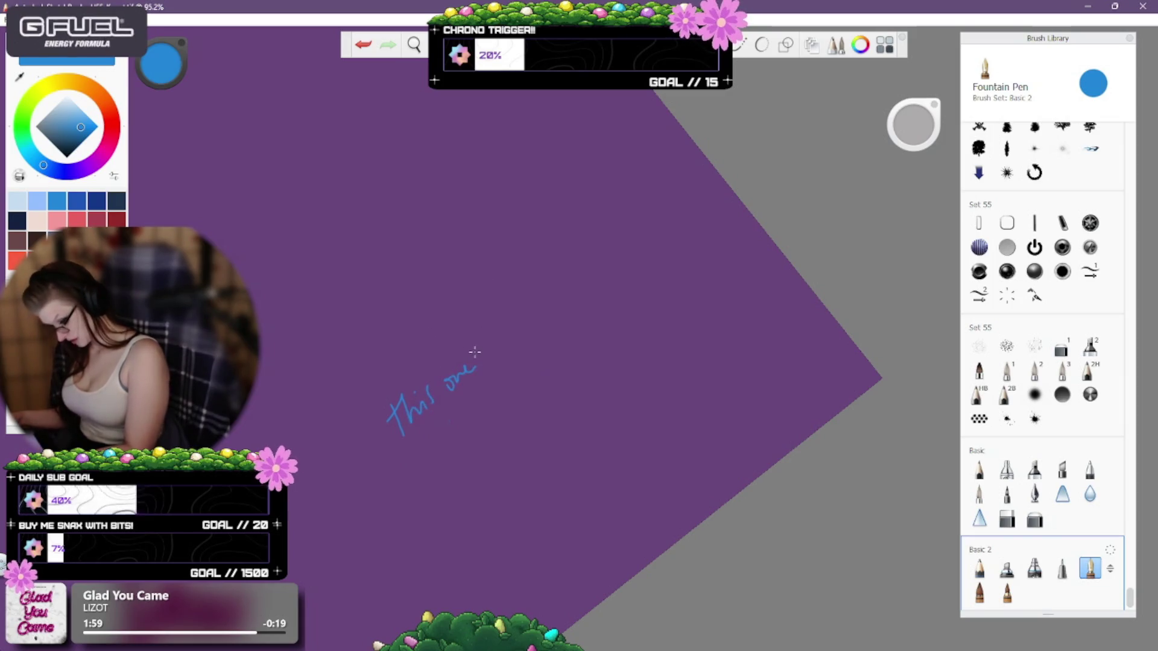
key("ctrl+z")
key("ctrl+z")
key("ctrl+z")
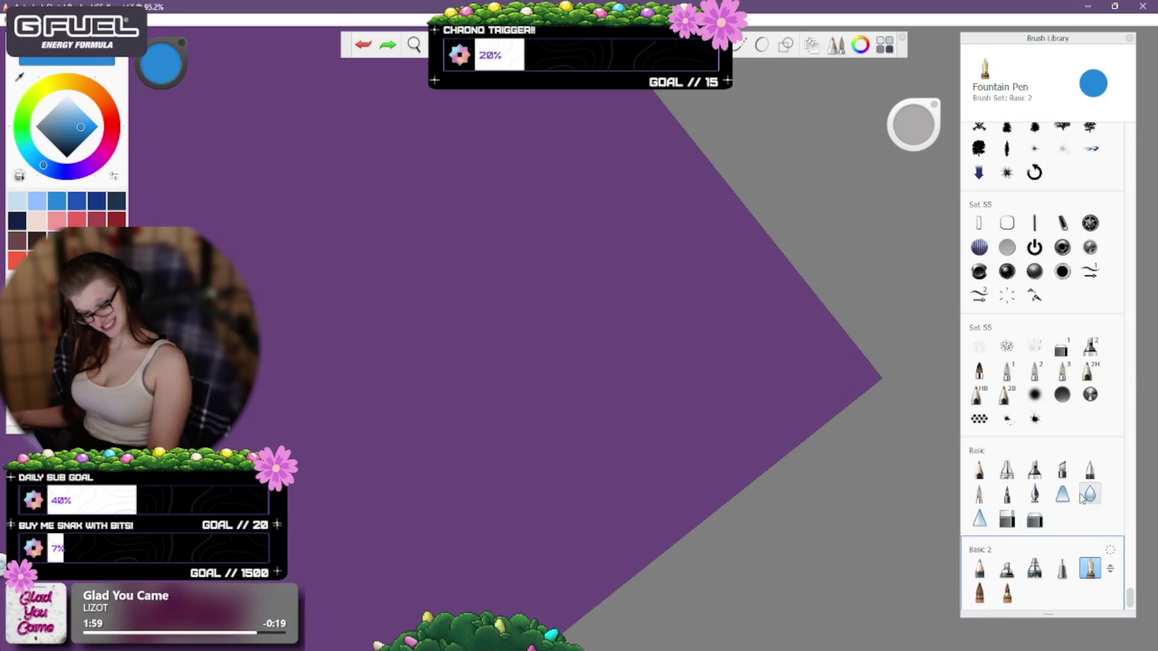
Test the Inking Pen and undo, then try Felt Tip Pen, Paintbrush, Do-It-Yourself and Course Watercolor.
left_click(1035, 494)
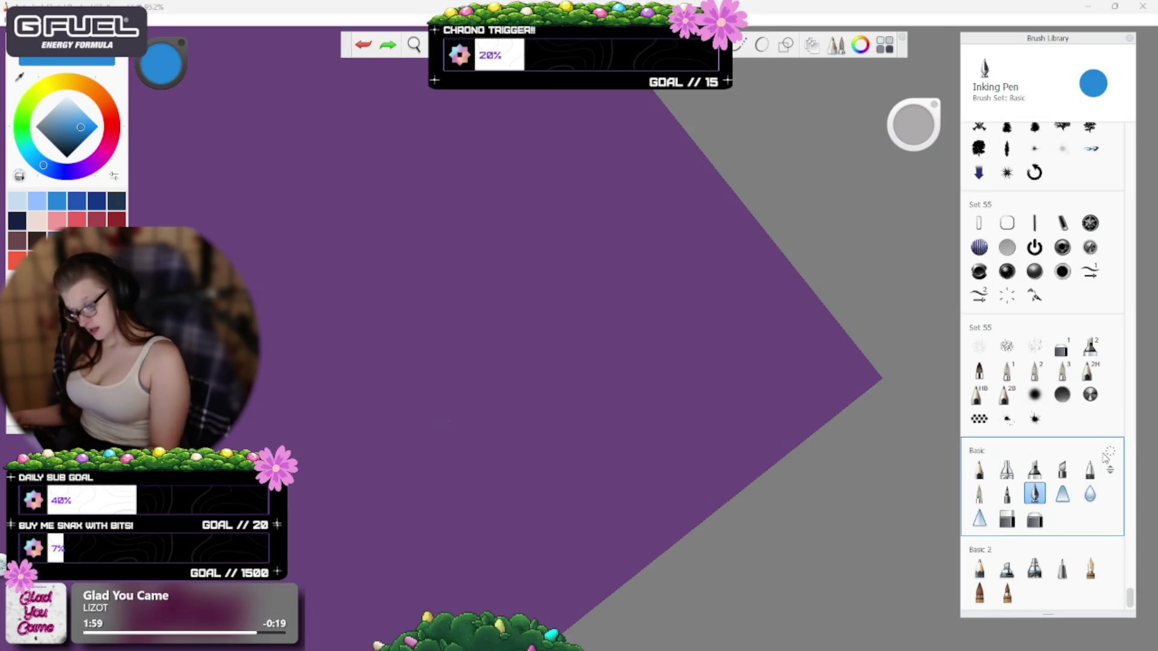
left_click_drag(395, 416, 377, 479)
key("ctrl+z")
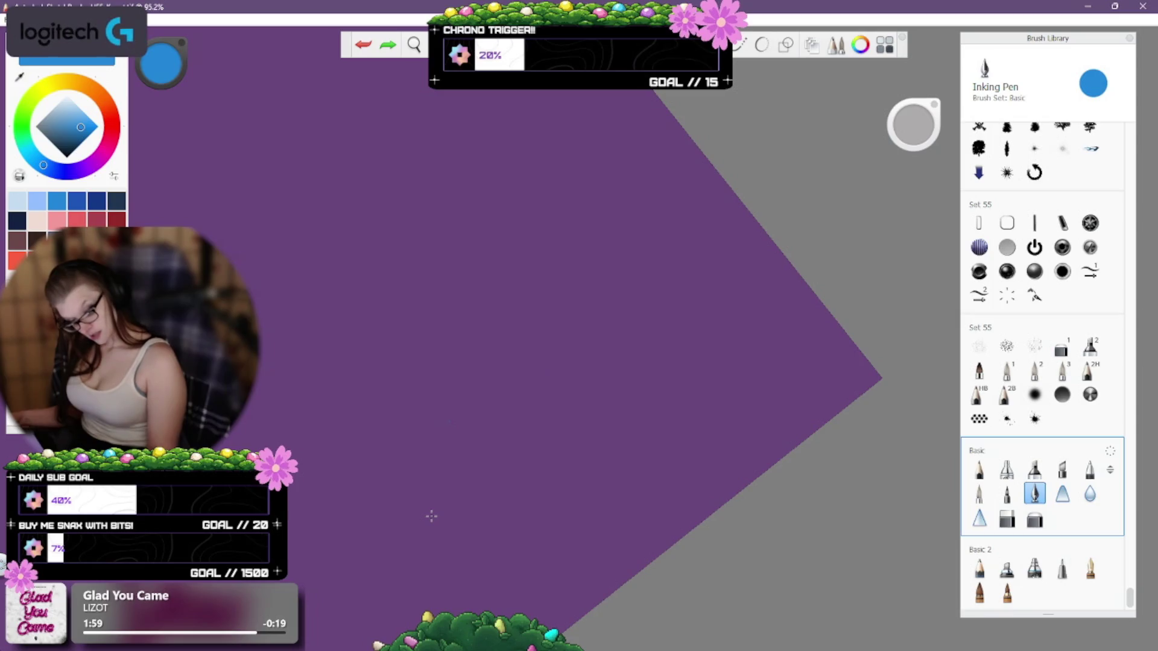
left_click(1007, 494)
left_click(979, 495)
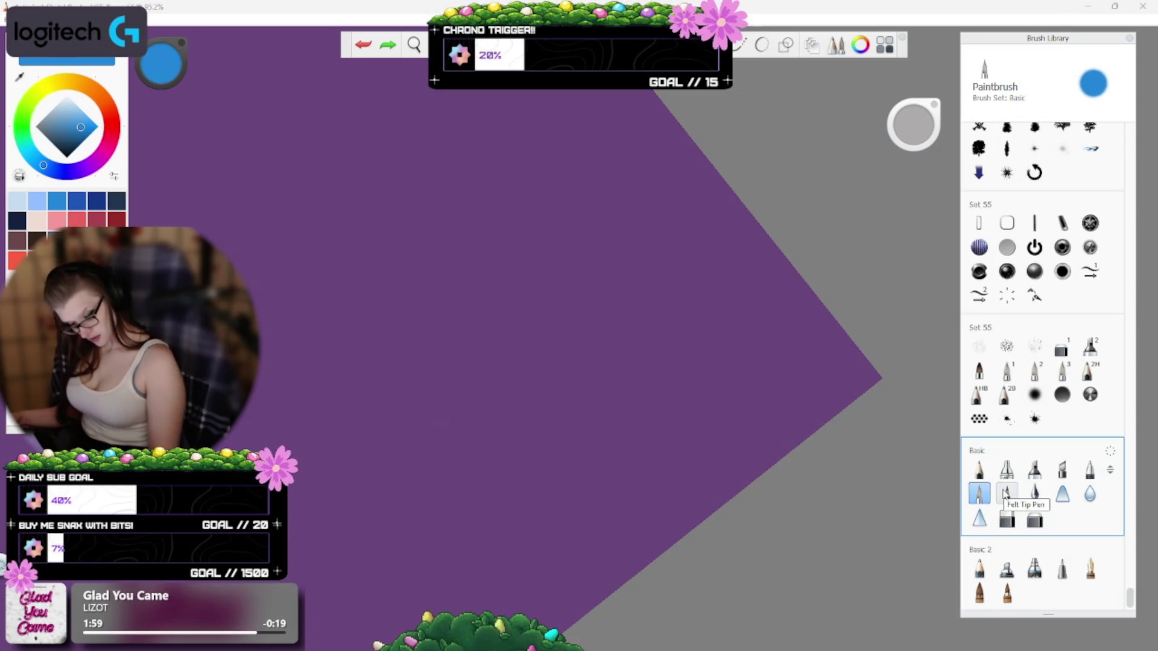
left_click(1007, 593)
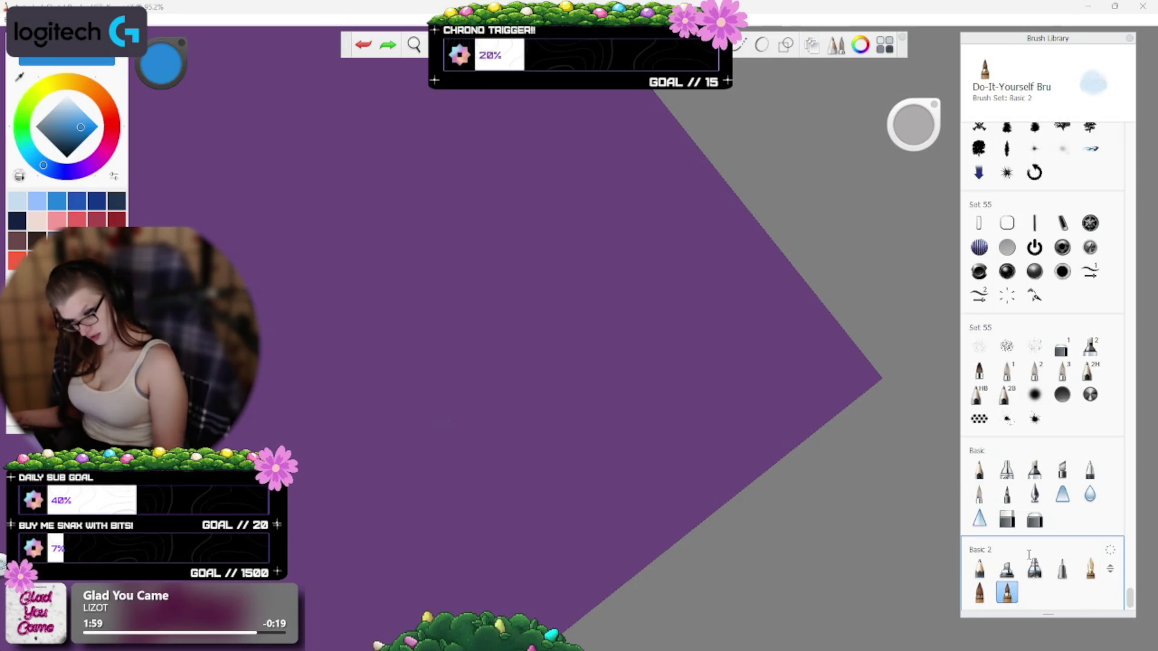
left_click(979, 594)
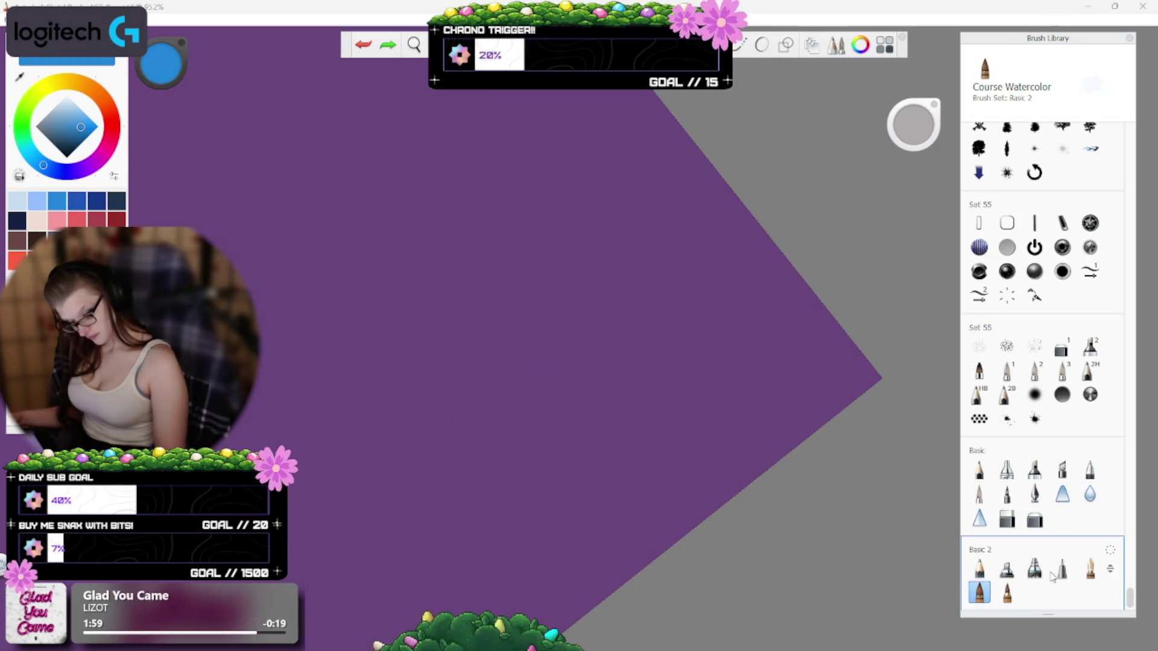
Test the Technical Pen, undo the test marks, and settle on the Chisel Tip Pen.
left_click(1063, 569)
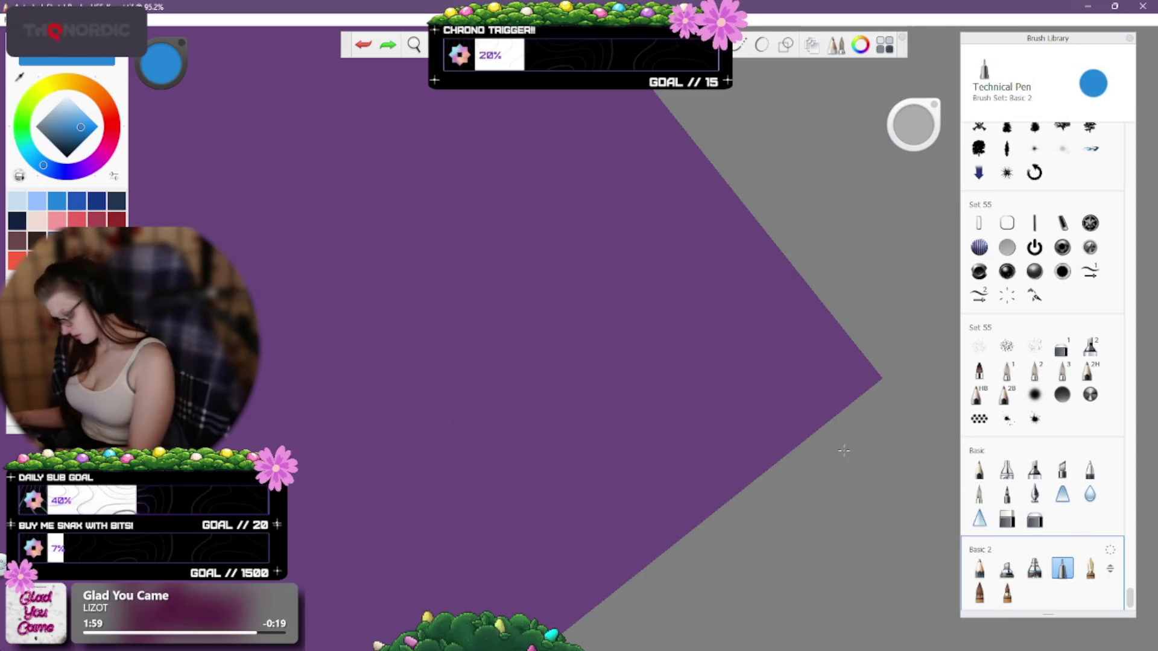
mouse_move(317, 412)
left_mouse_down()
mouse_move(324, 448)
mouse_move(332, 411)
mouse_move(331, 423)
mouse_move(356, 395)
left_mouse_up()
key("ctrl+z")
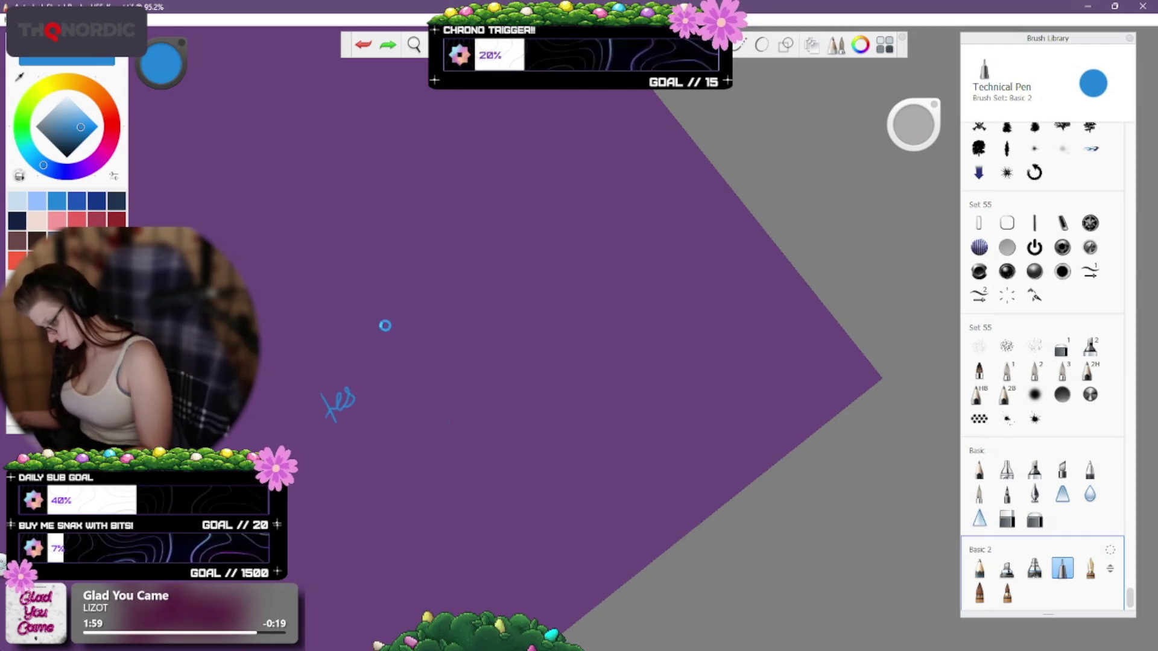
key("ctrl+z")
key("ctrl+z")
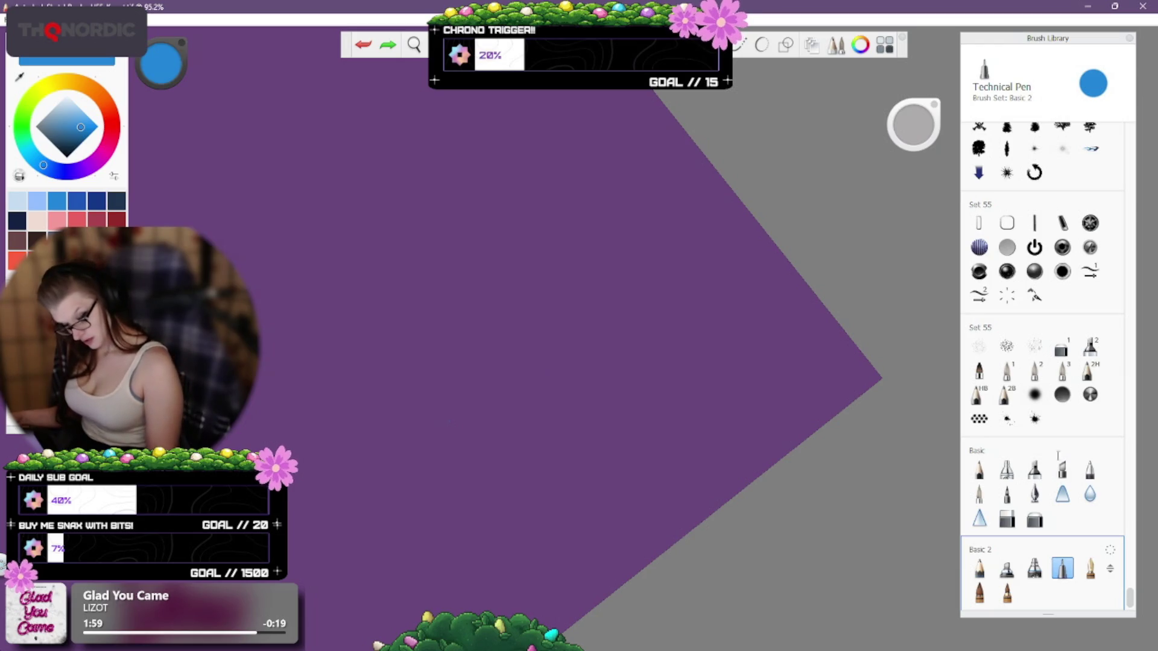
left_click(1063, 474)
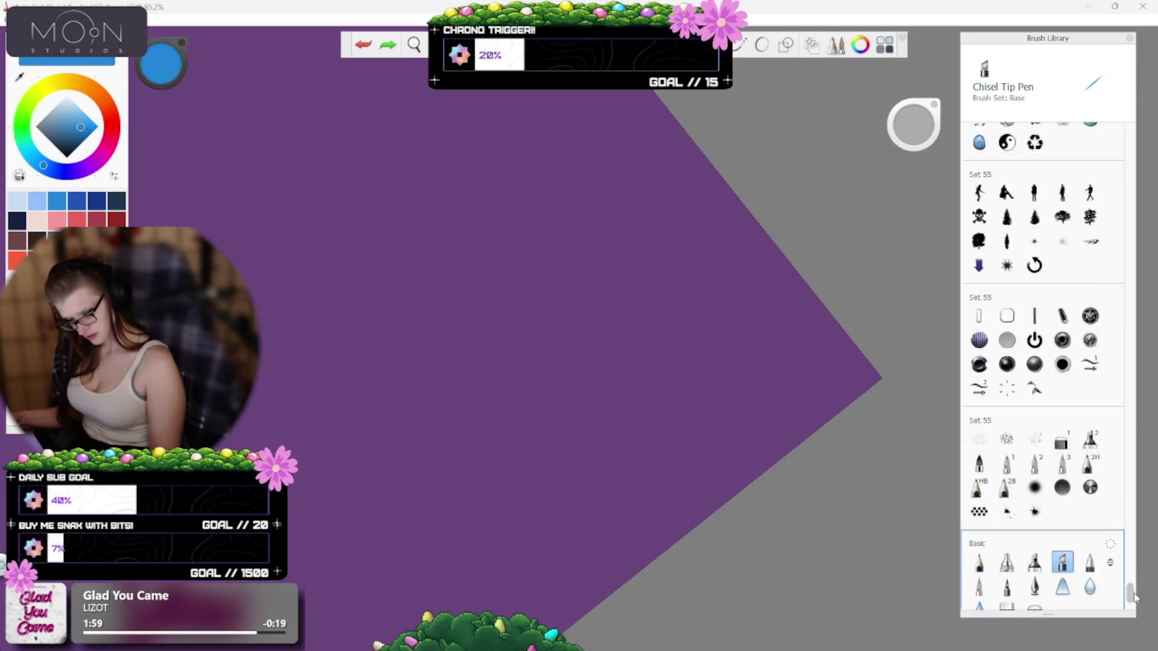
In the Inktober set, try Perfect Ballpoint, Busted Fountain Pen, Micron 01, Micron 03 and Inky.
mouse_move(1130, 597)
left_mouse_down()
mouse_move(1144, 562)
mouse_move(1144, 422)
left_mouse_up()
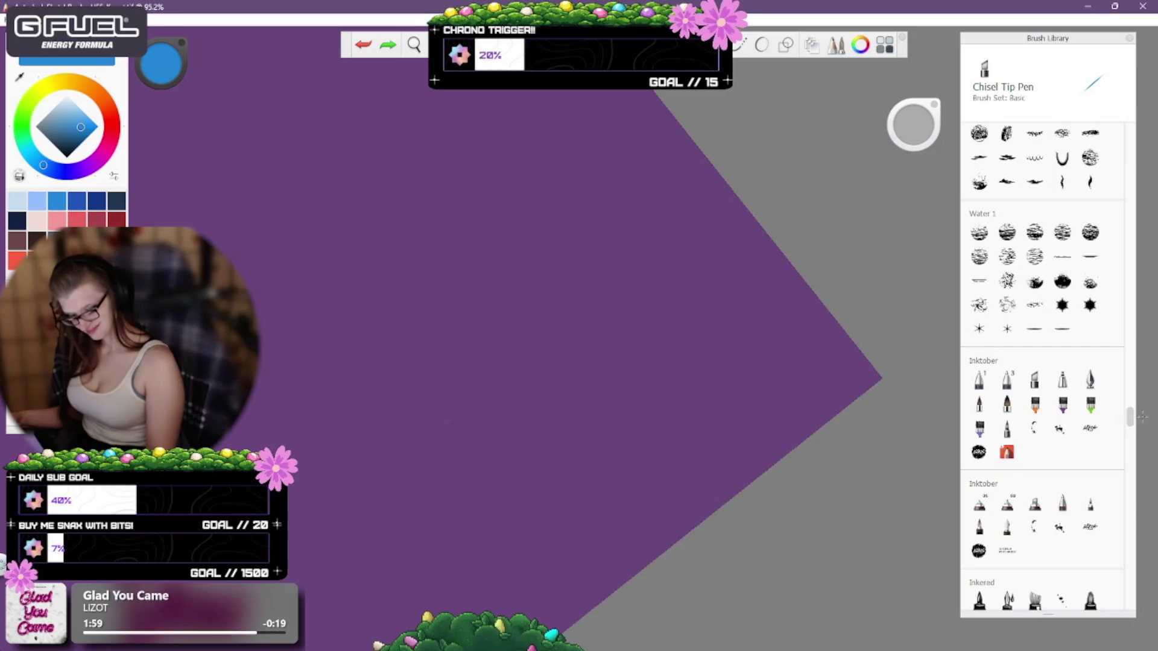
left_click(1063, 378)
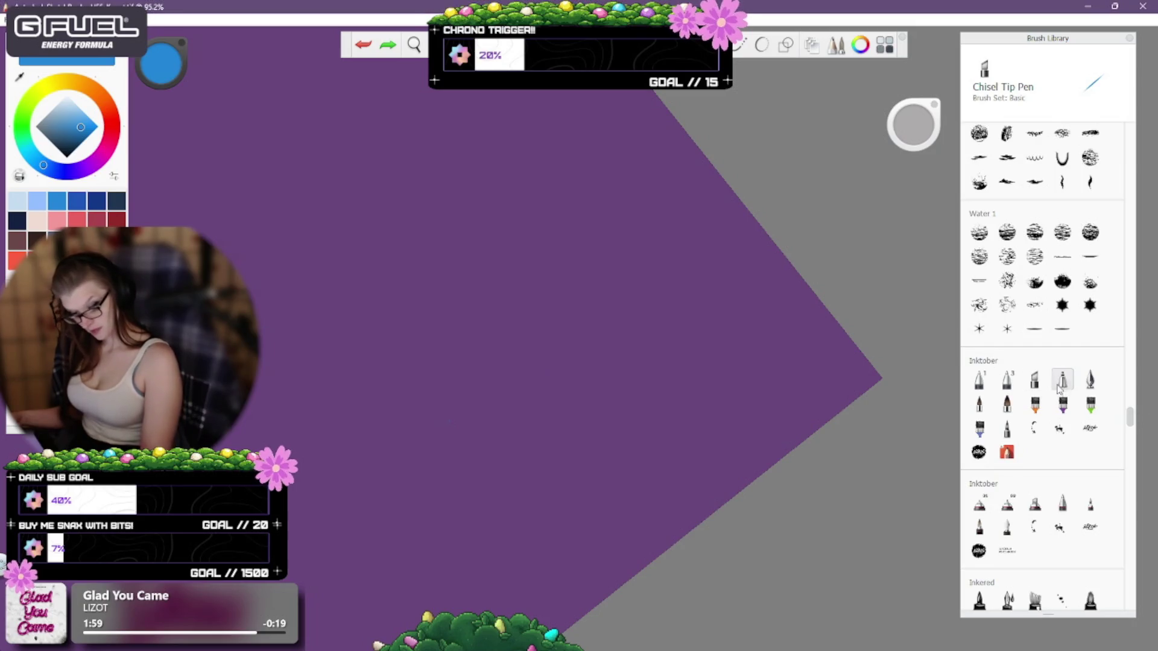
left_click(1090, 378)
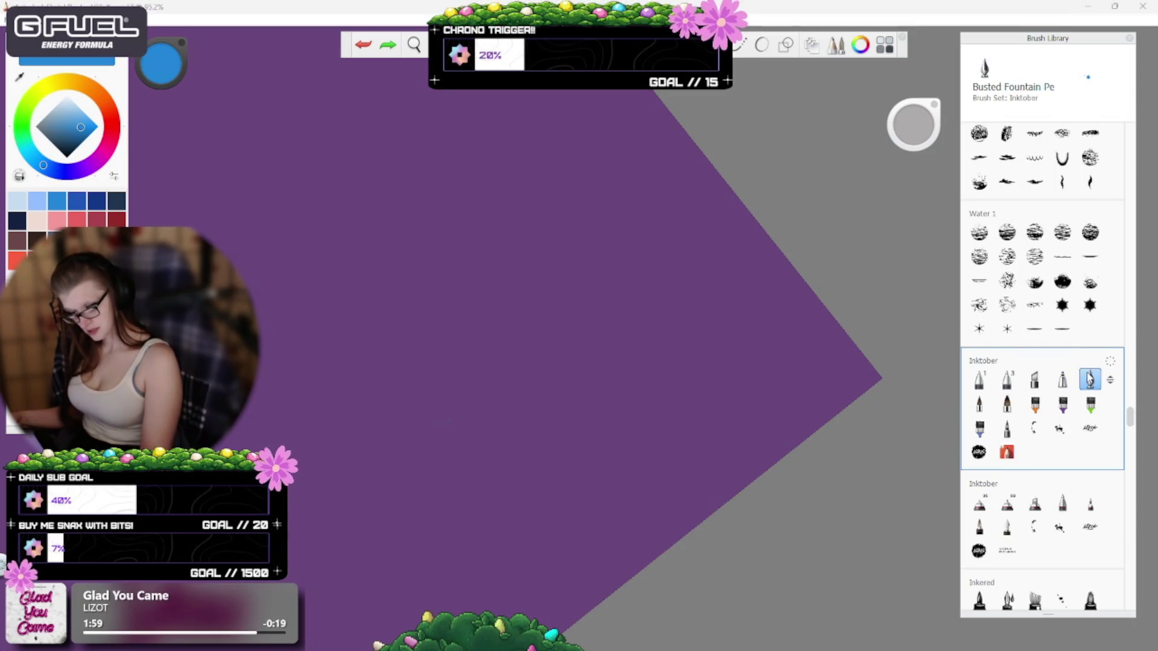
left_click(979, 378)
left_click(1007, 379)
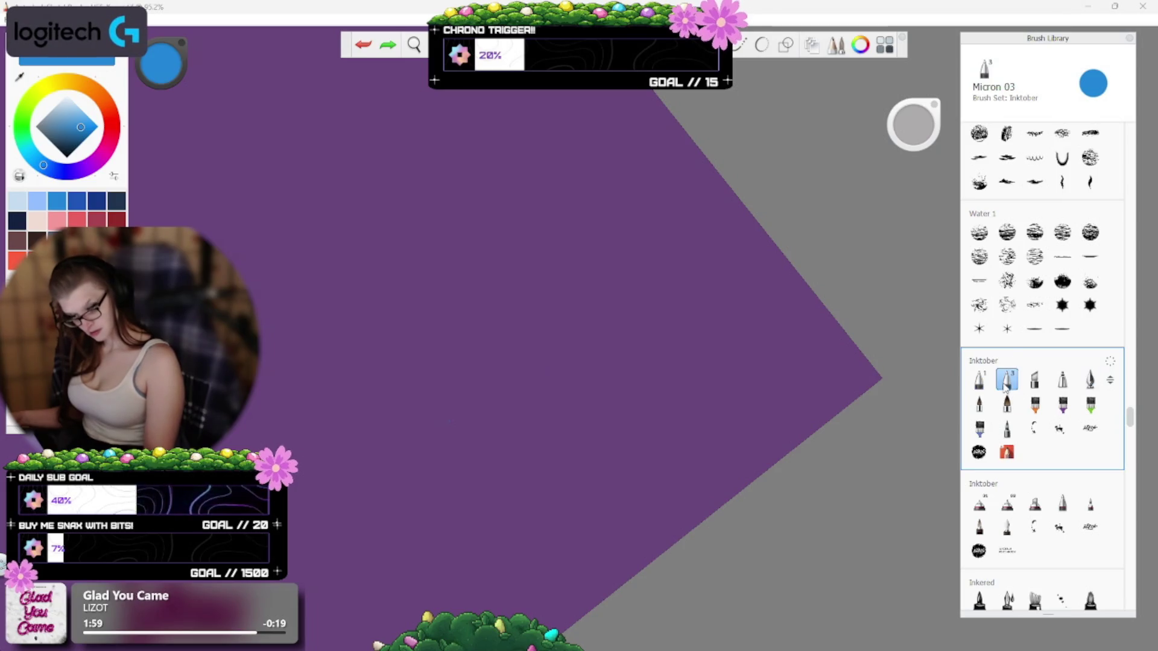
left_click(979, 403)
left_click(1007, 403)
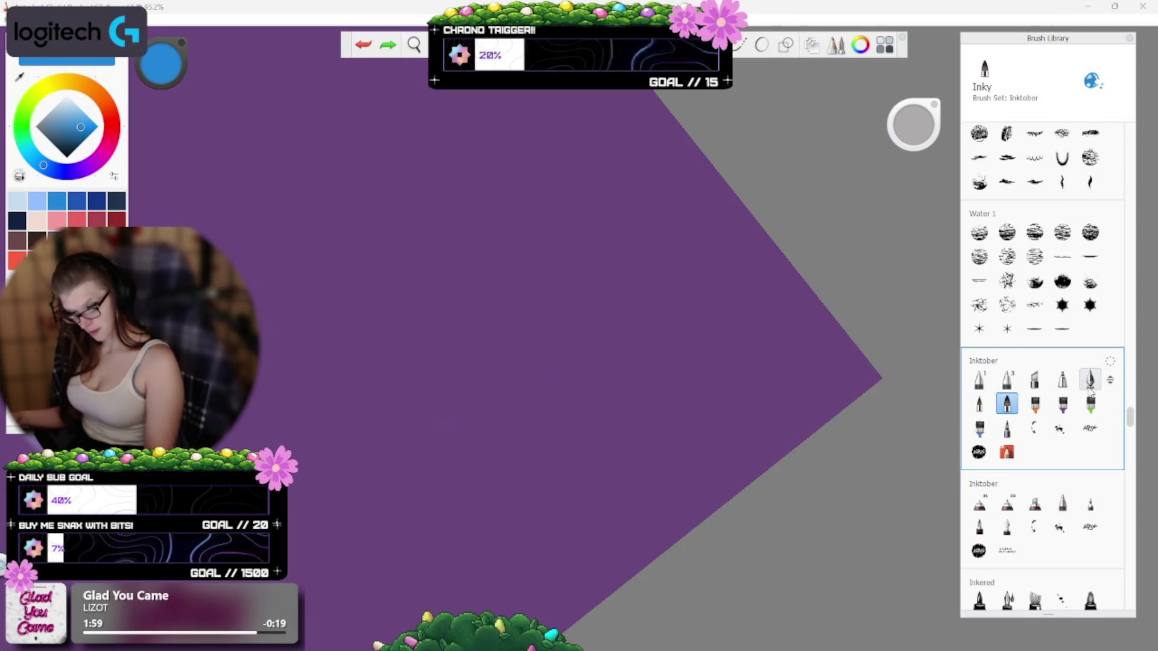
Test and undo strokes with Inky and Watery Ink, keeping Watery Ink selected.
mouse_move(439, 349)
left_mouse_down()
mouse_move(389, 461)
mouse_move(422, 540)
left_mouse_up()
key("ctrl+z")
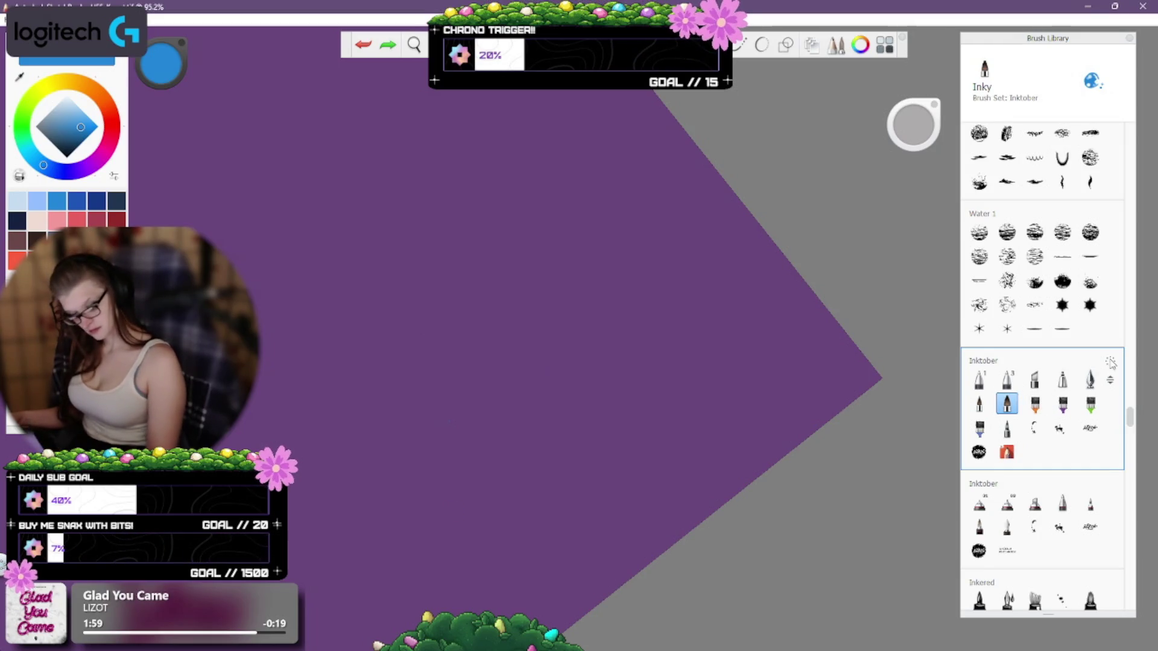
left_click(1006, 427)
left_click_drag(368, 434, 435, 543)
key("ctrl+z")
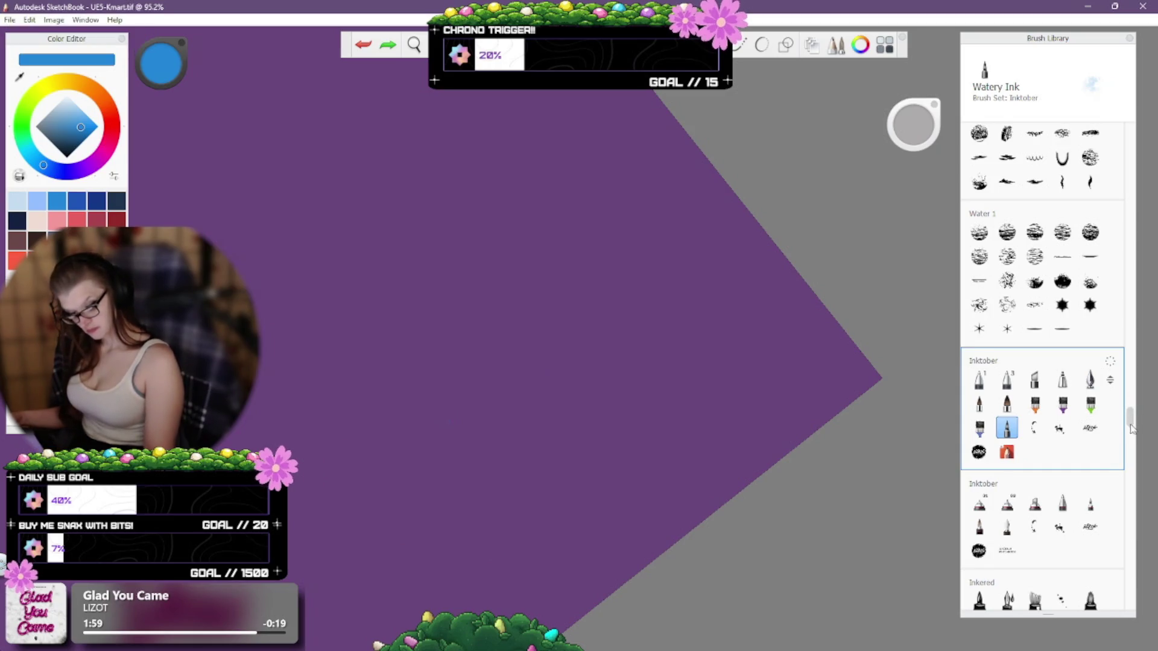
left_click_drag(1132, 422, 1138, 389)
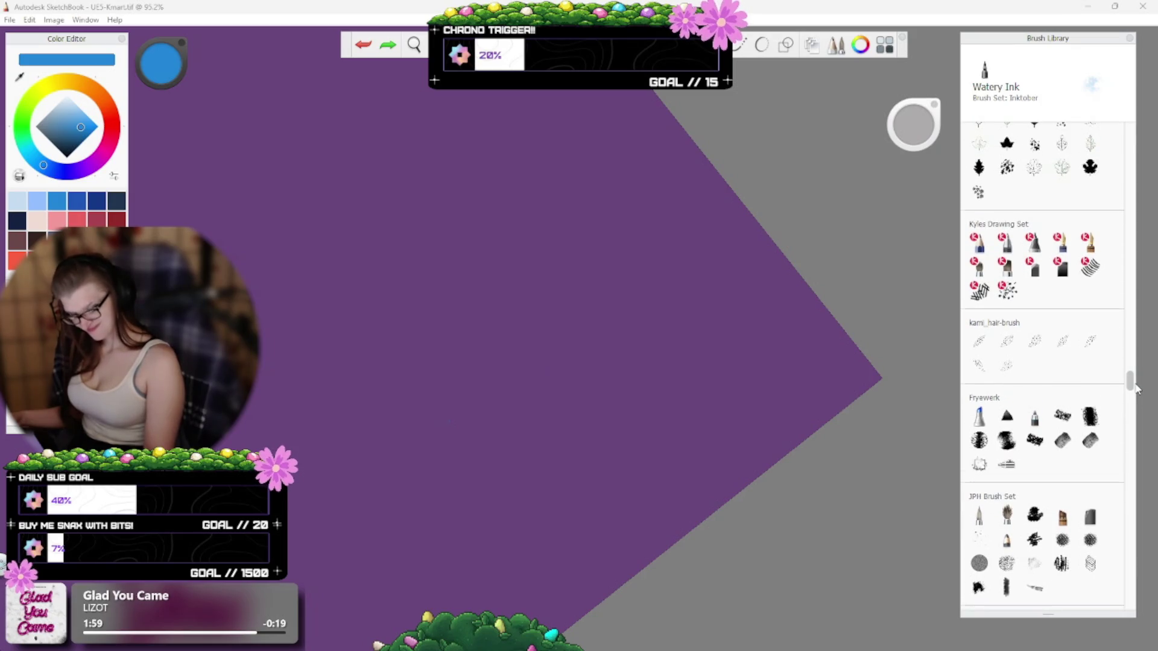
Test and undo looping strokes with Fineline Pen, Kyles 2B Pencil and Kyles Inkers - Blott.
left_click(1035, 416)
left_click_drag(389, 516, 504, 528)
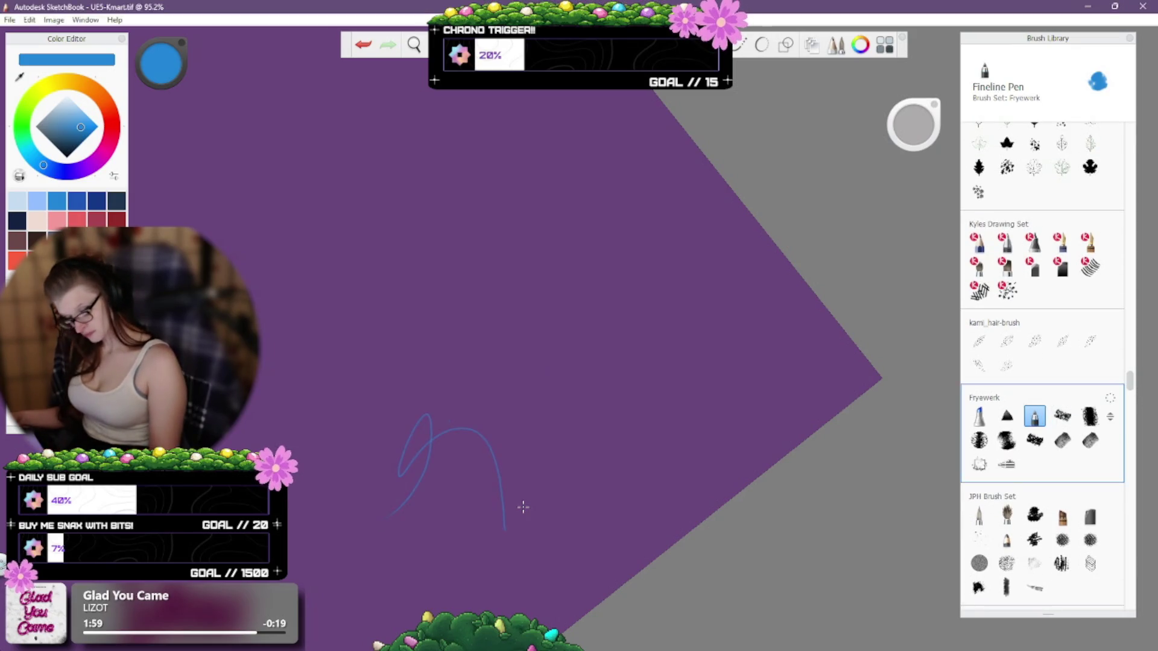
key("ctrl+z")
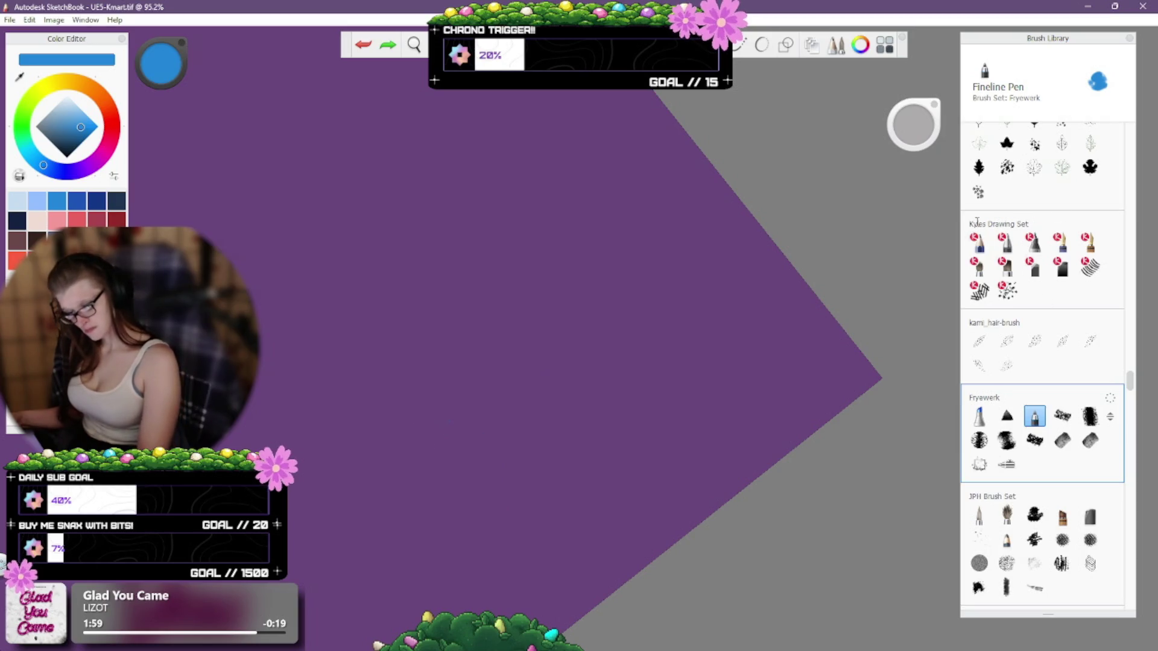
left_click(979, 241)
left_click_drag(367, 393, 443, 484)
key("ctrl+z")
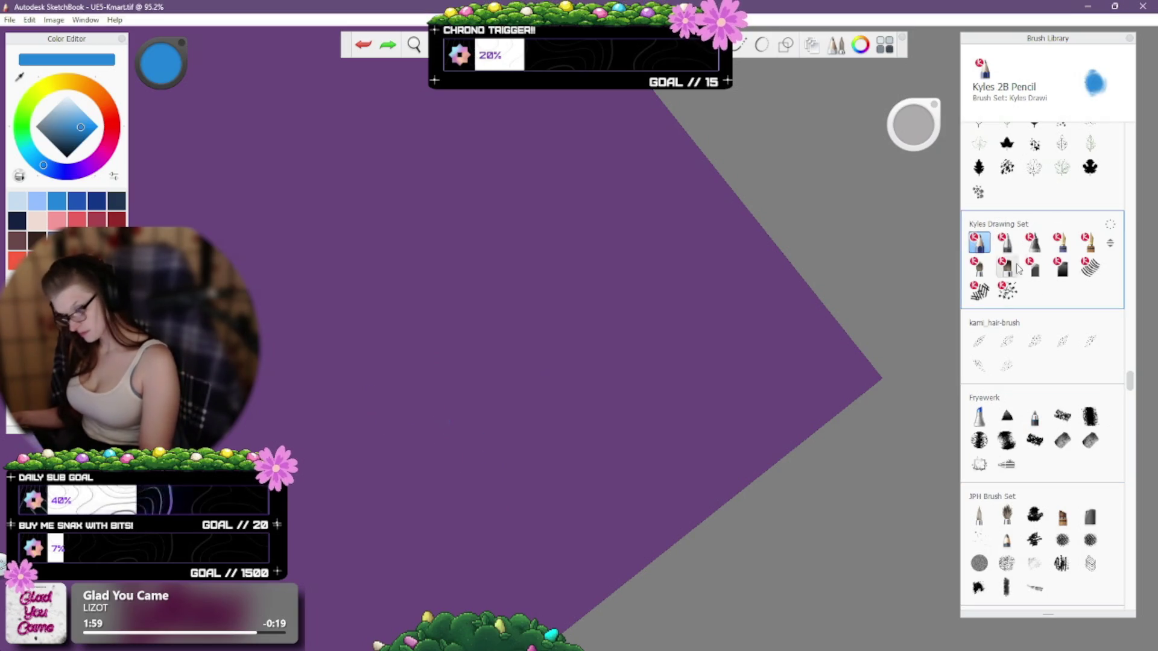
left_click(1007, 241)
mouse_move(337, 426)
left_mouse_down()
mouse_move(374, 393)
mouse_move(427, 504)
left_mouse_up()
key("ctrl+z")
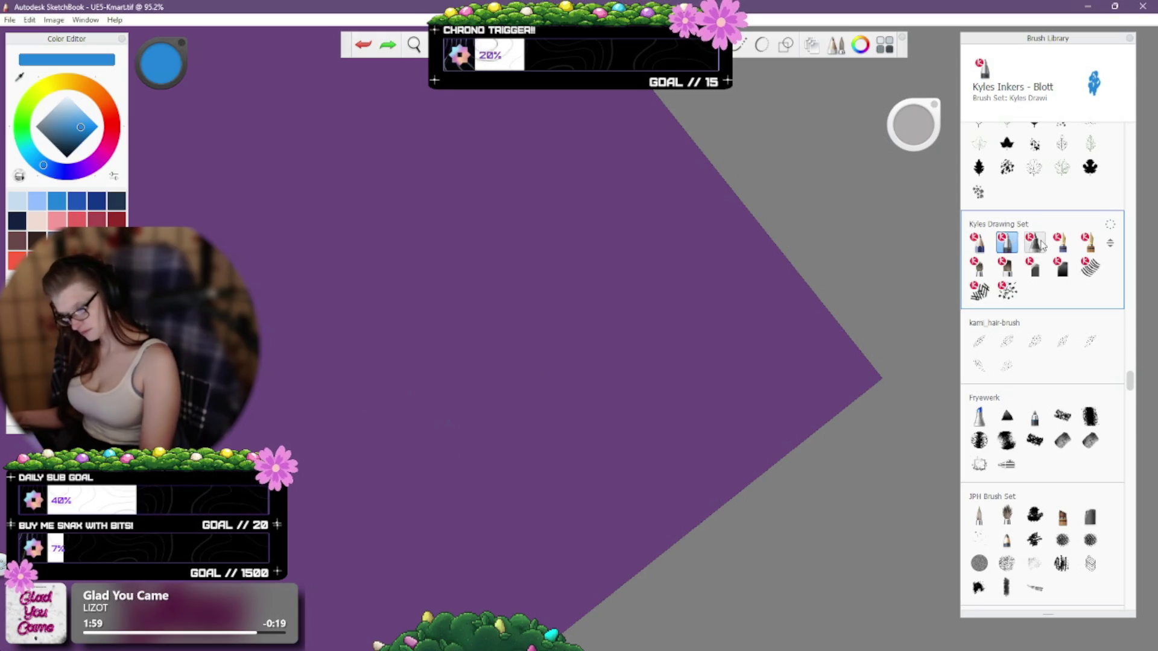
Select Kyles Fine Liner, undo all its test marks and letters, and pan to the to-do notes.
left_click(1034, 242)
mouse_move(318, 474)
left_mouse_down()
mouse_move(440, 395)
mouse_move(447, 557)
left_mouse_up()
key("ctrl+z")
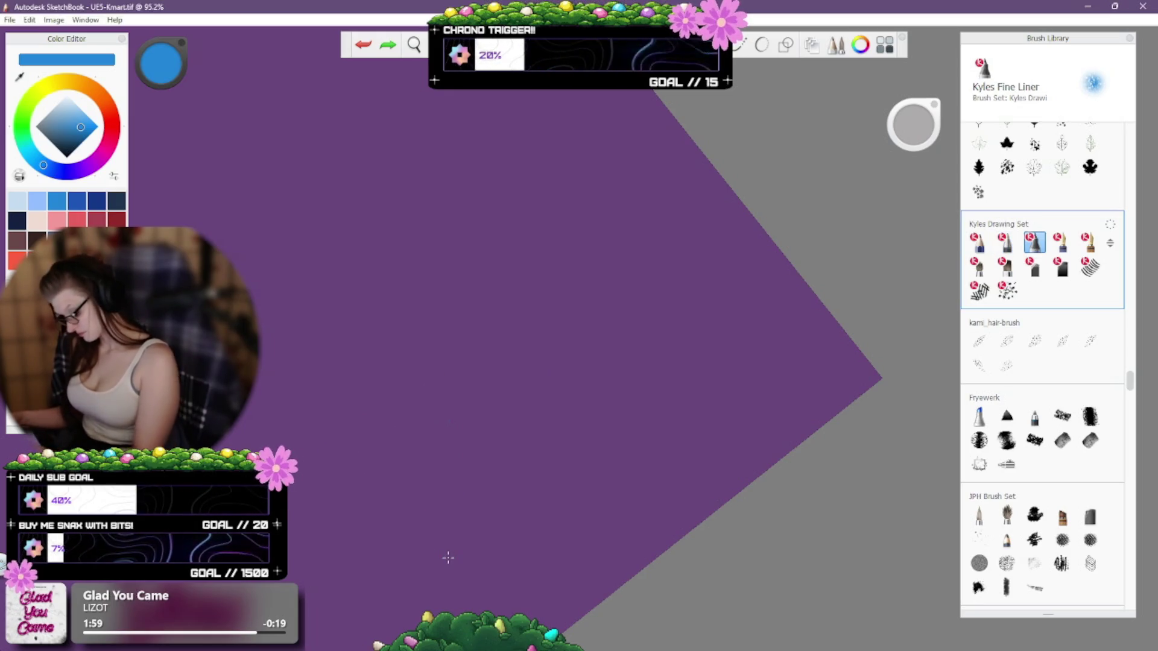
left_click_drag(365, 416, 375, 431)
key("ctrl+z")
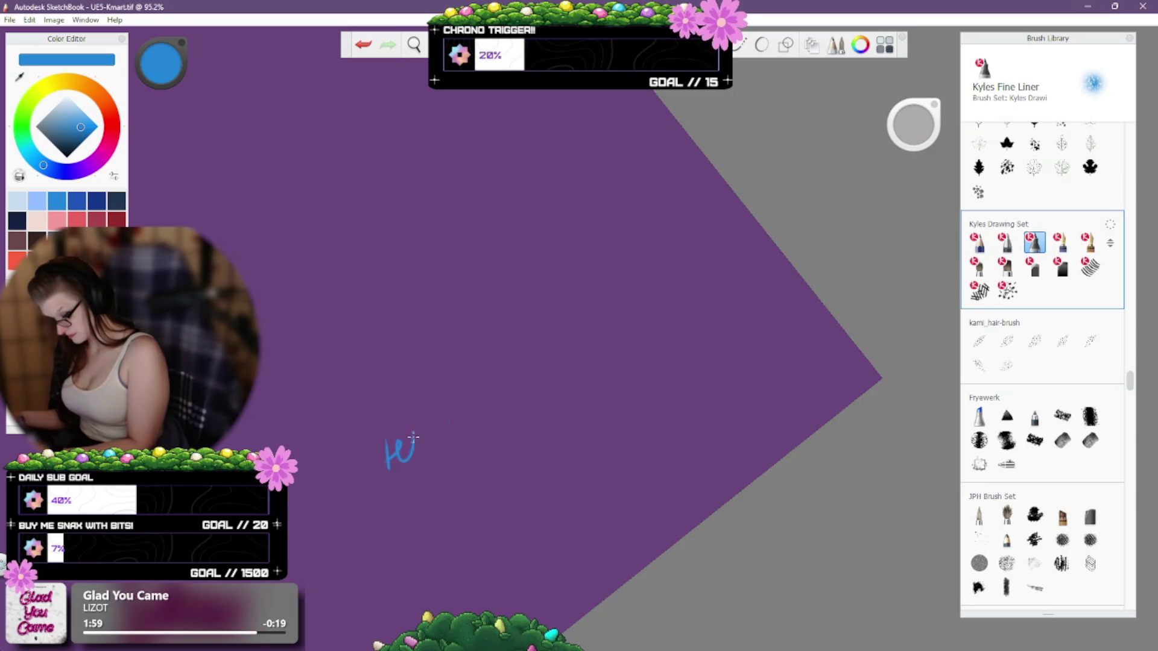
key("ctrl+z")
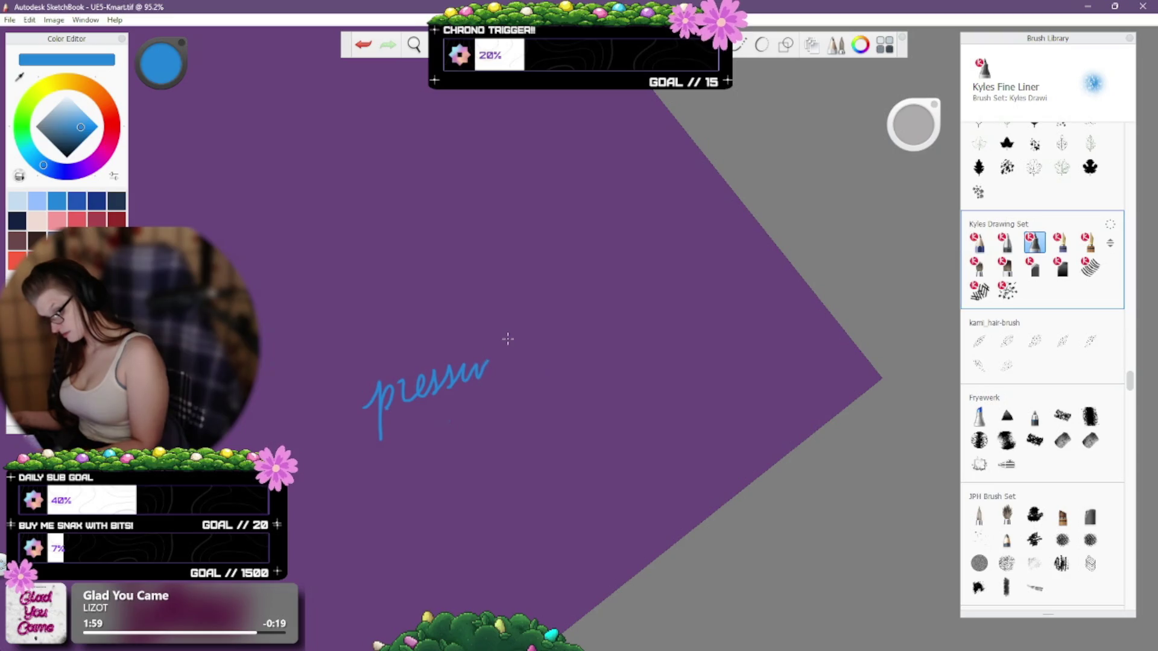
key("ctrl+z")
key("ctrl+z")
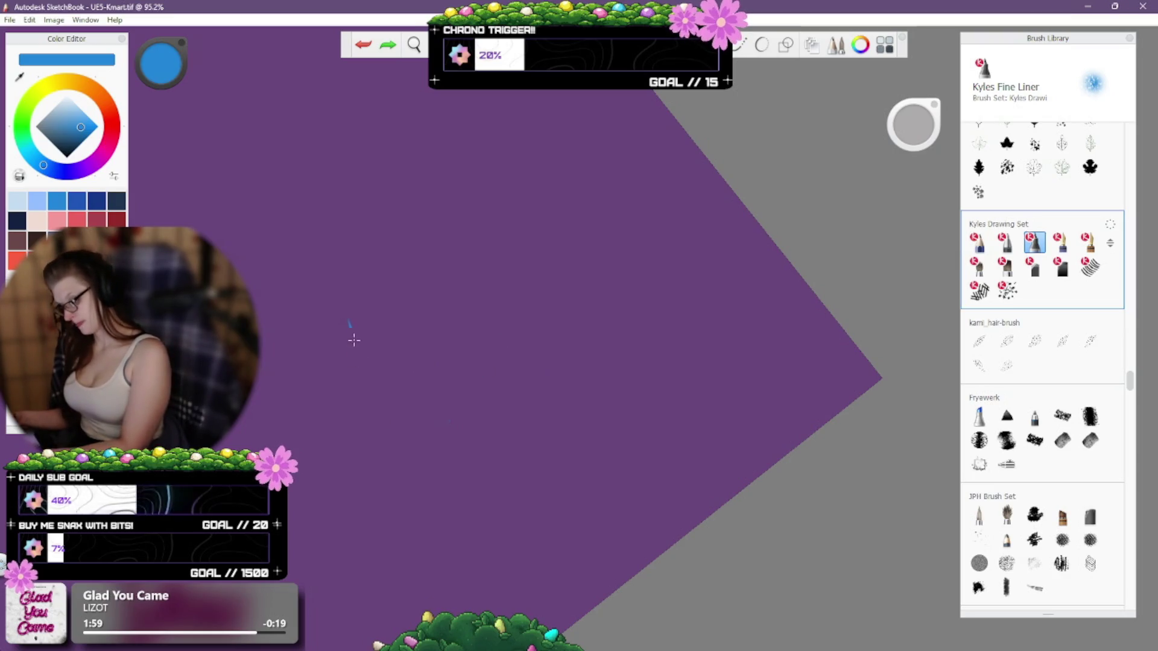
left_click_drag(350, 321, 355, 364)
mouse_move(368, 332)
left_mouse_down()
mouse_move(357, 361)
mouse_move(390, 316)
left_mouse_up()
key("ctrl+z")
key("ctrl+z")
key("ctrl+z")
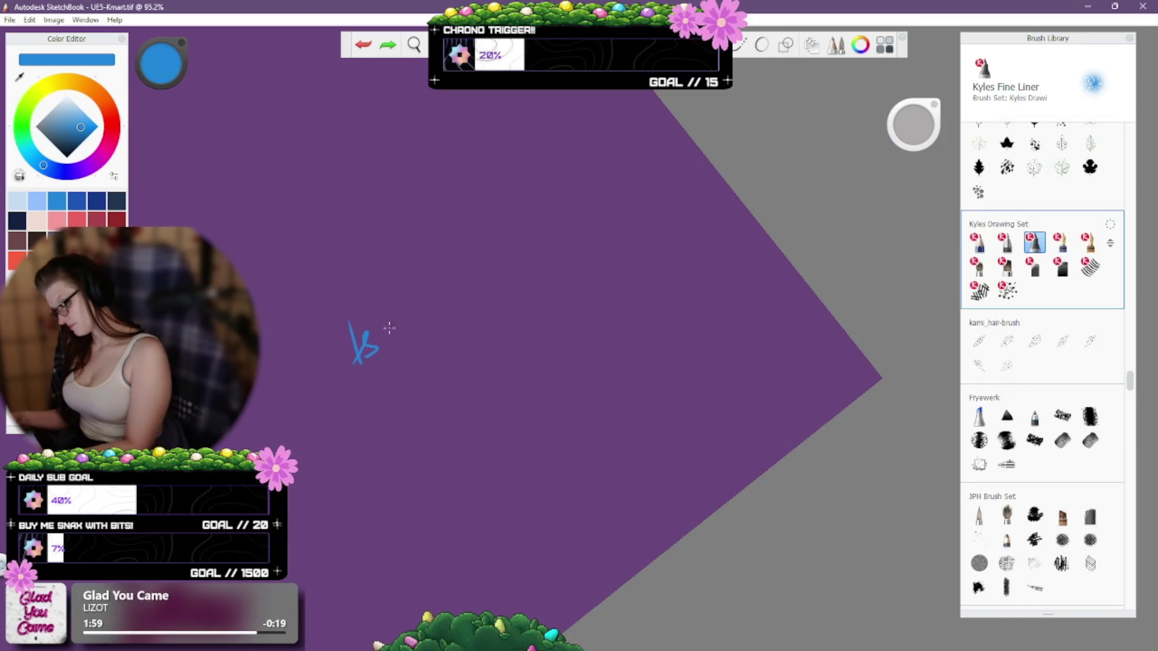
key("space")
left_click_drag(440, 237, 524, 537)
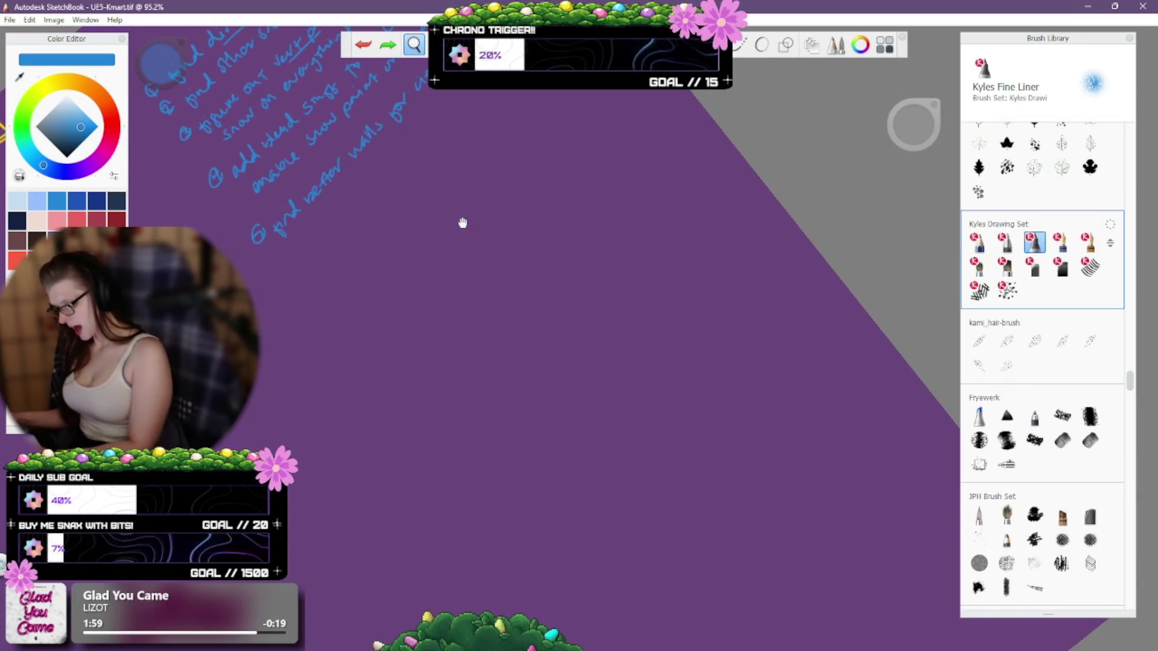
Pan and zoom so the full to-do list is enlarged in view.
left_click_drag(462, 222, 506, 310)
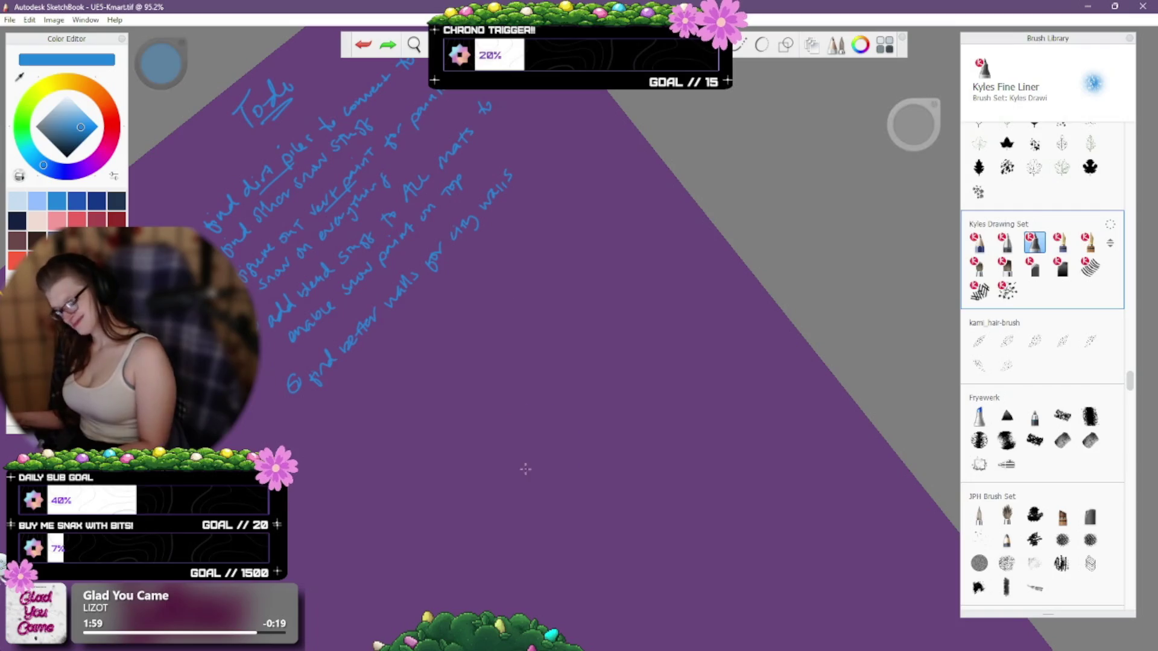
left_click_drag(549, 529, 507, 377)
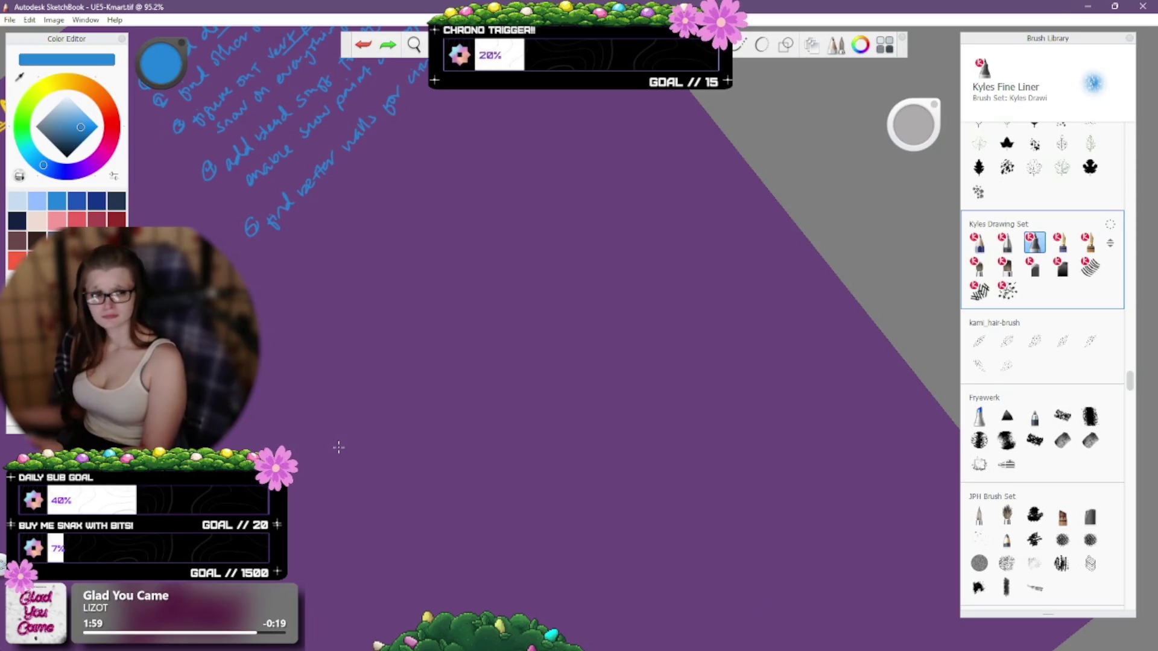
key("space")
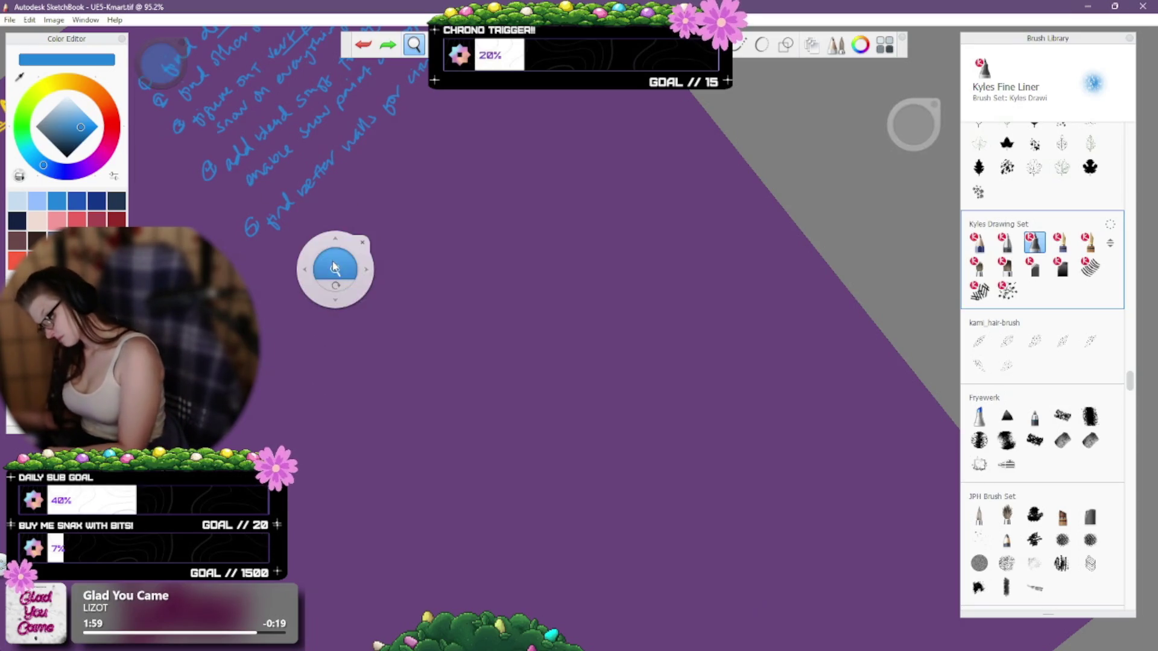
mouse_move(331, 269)
left_mouse_down()
mouse_move(357, 201)
mouse_move(388, 228)
mouse_move(401, 389)
left_mouse_up()
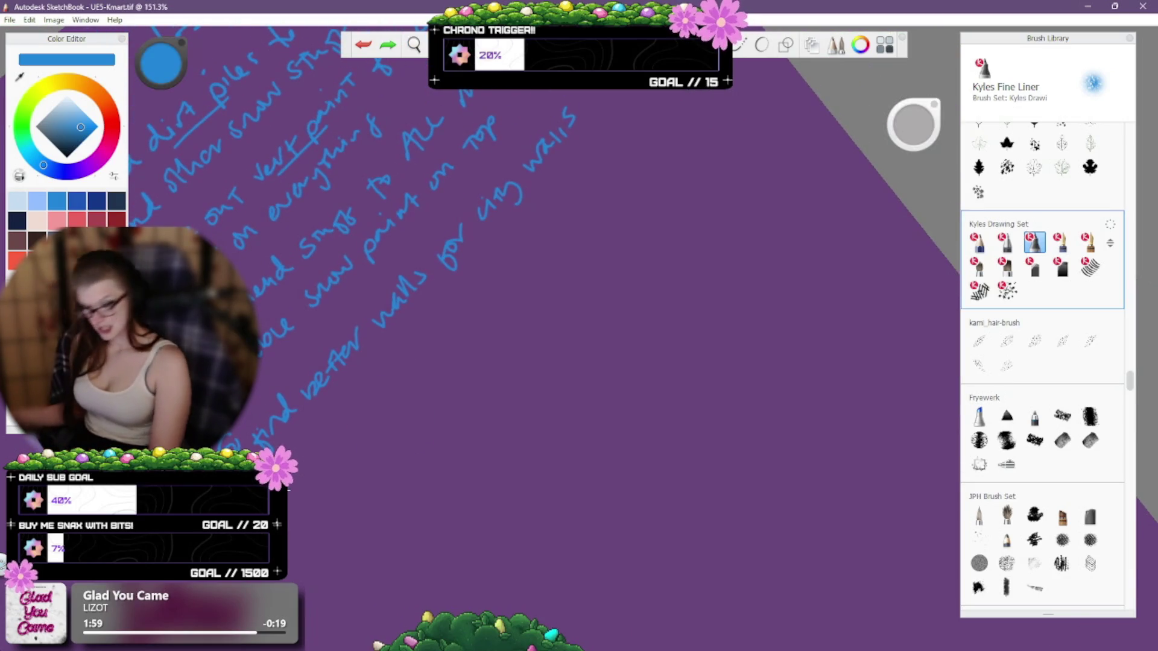
Test Kyles Belgian Comics Inker and Kyles Inkers - Ratt, undoing each test stroke.
left_click(1062, 241)
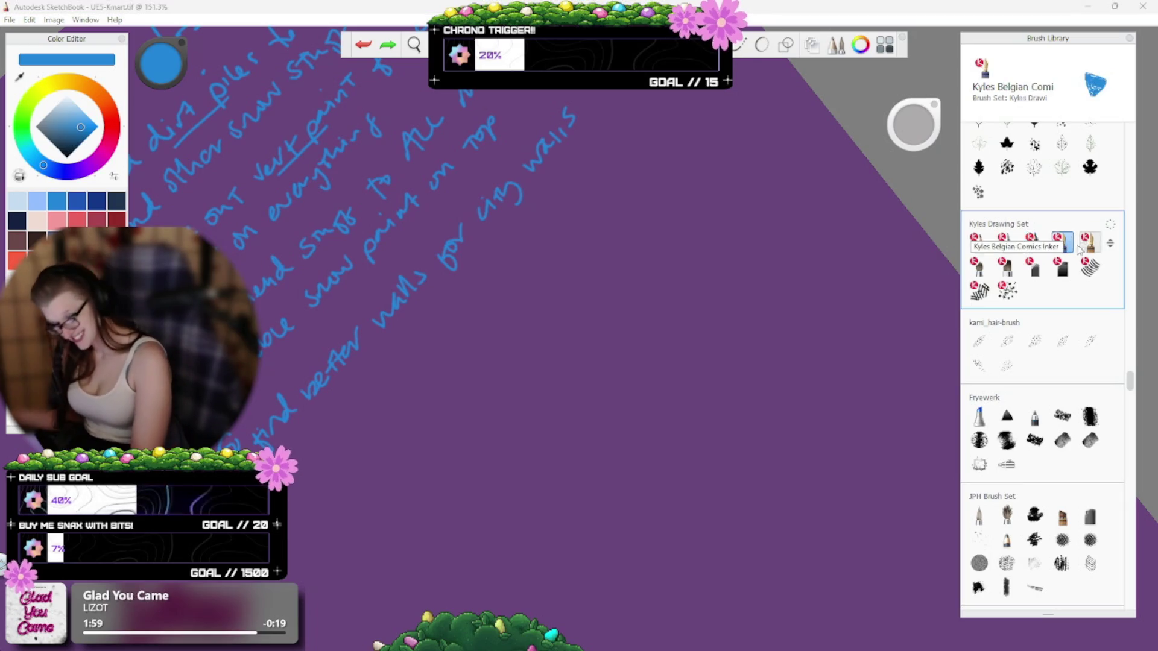
left_click_drag(612, 407, 659, 384)
key("ctrl+z")
left_click(1090, 242)
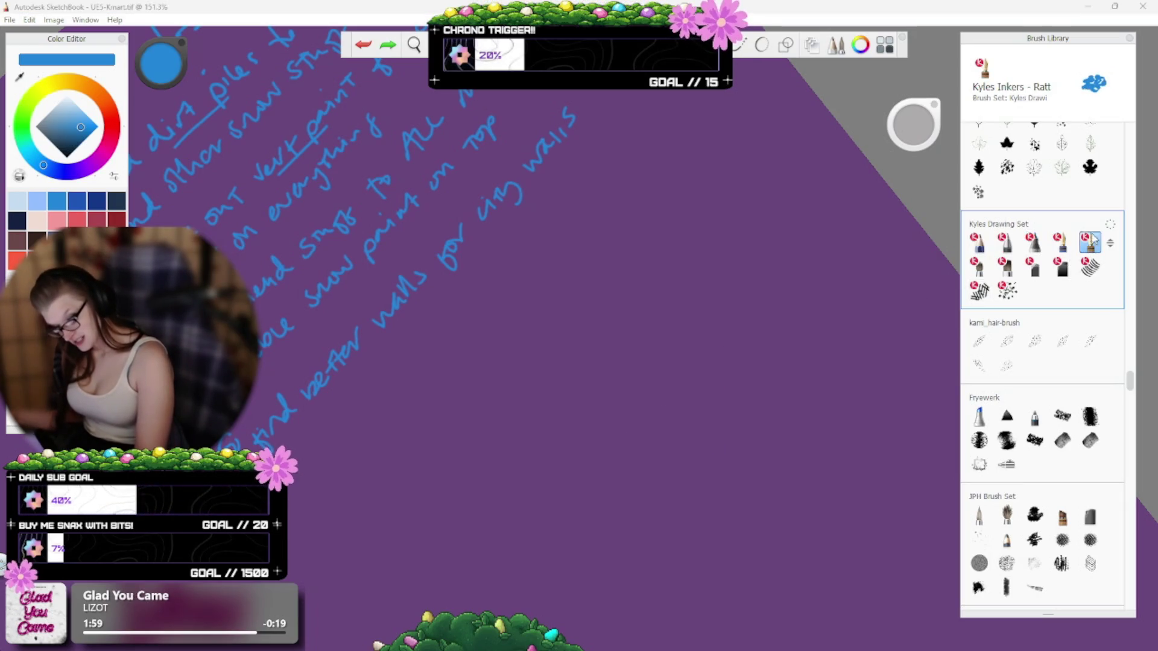
left_click_drag(624, 516, 675, 411)
key("ctrl+z")
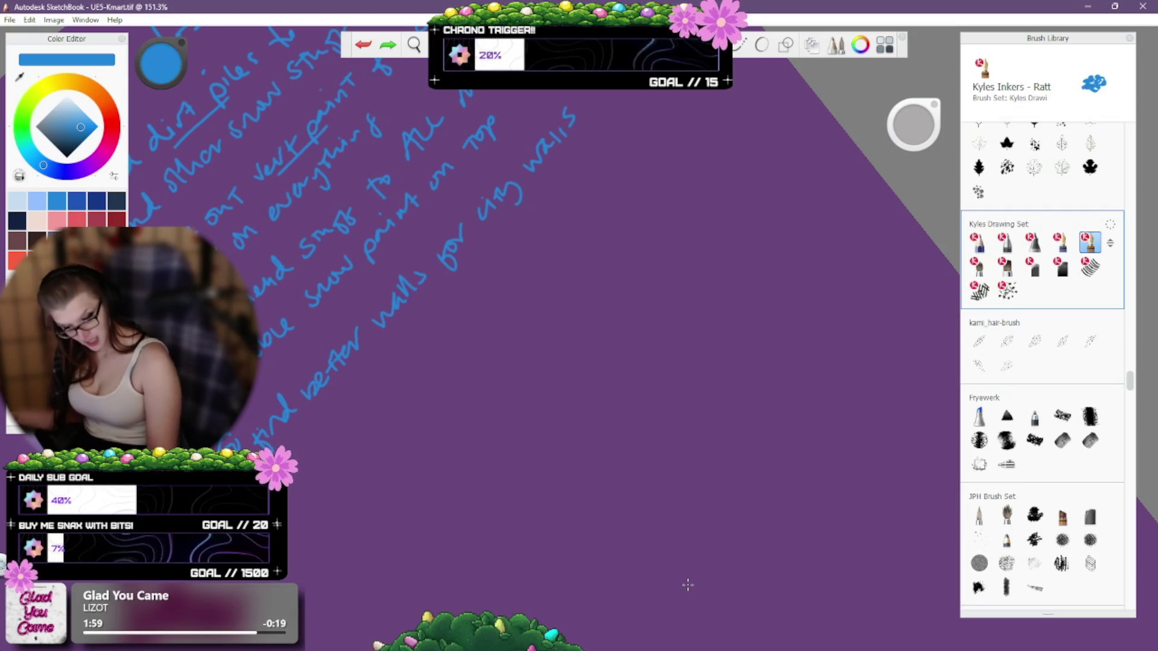
left_click_drag(1131, 386, 1133, 116)
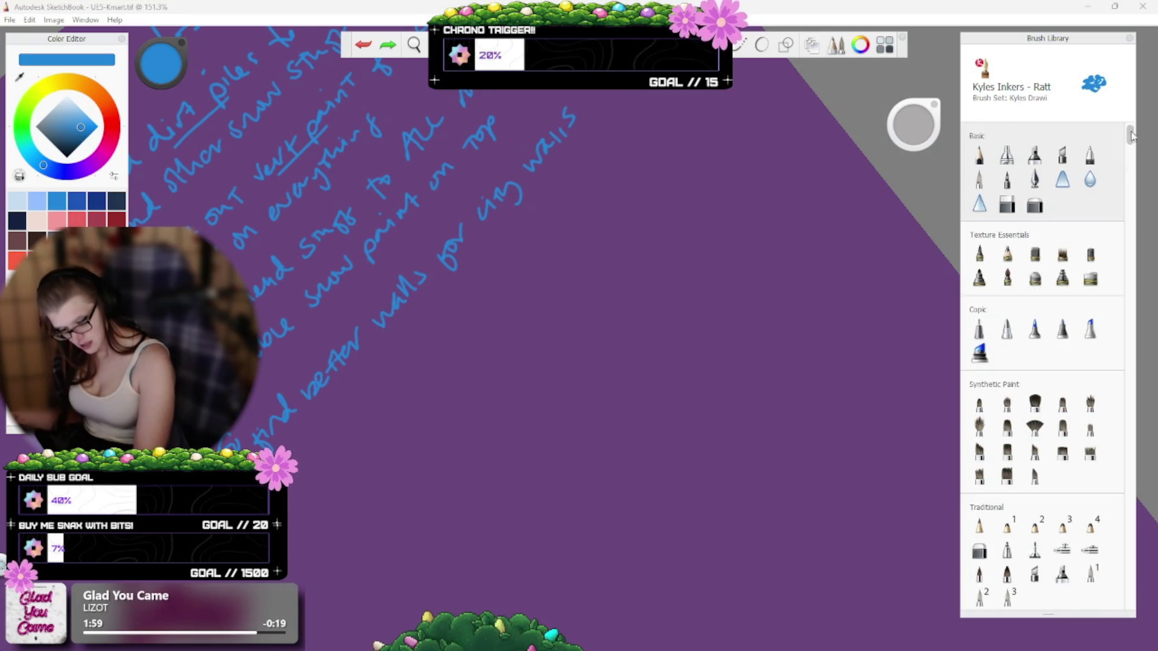
Select the Fountain Pen from the Basic 2 brush set.
left_click_drag(1132, 135, 1131, 597)
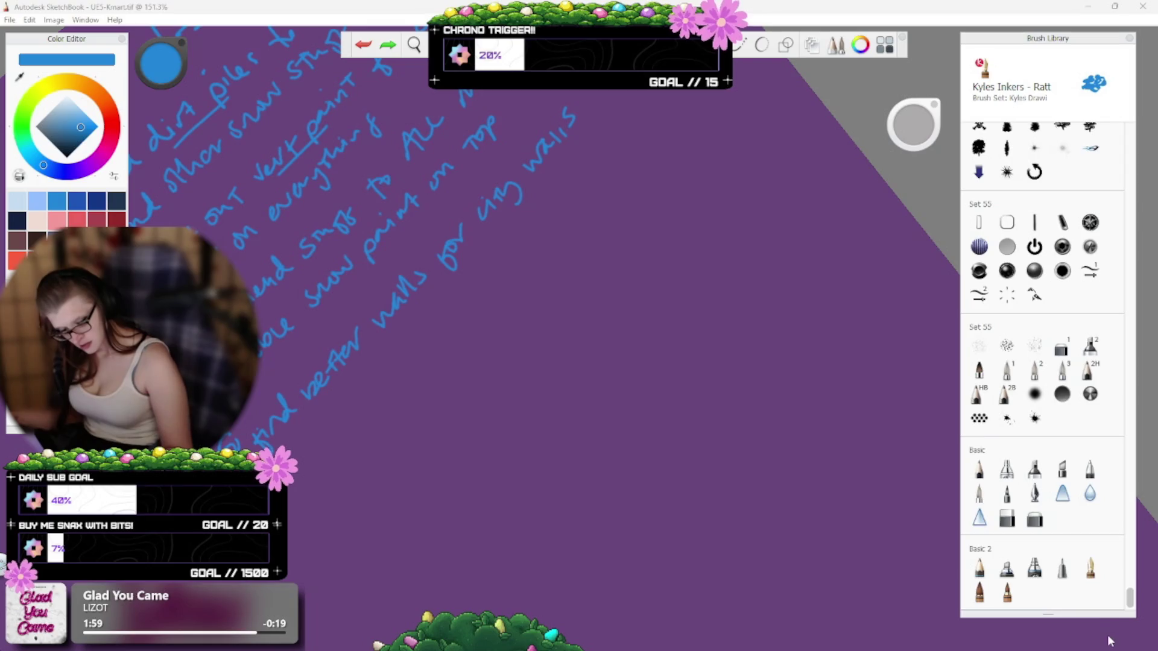
left_click(1094, 575)
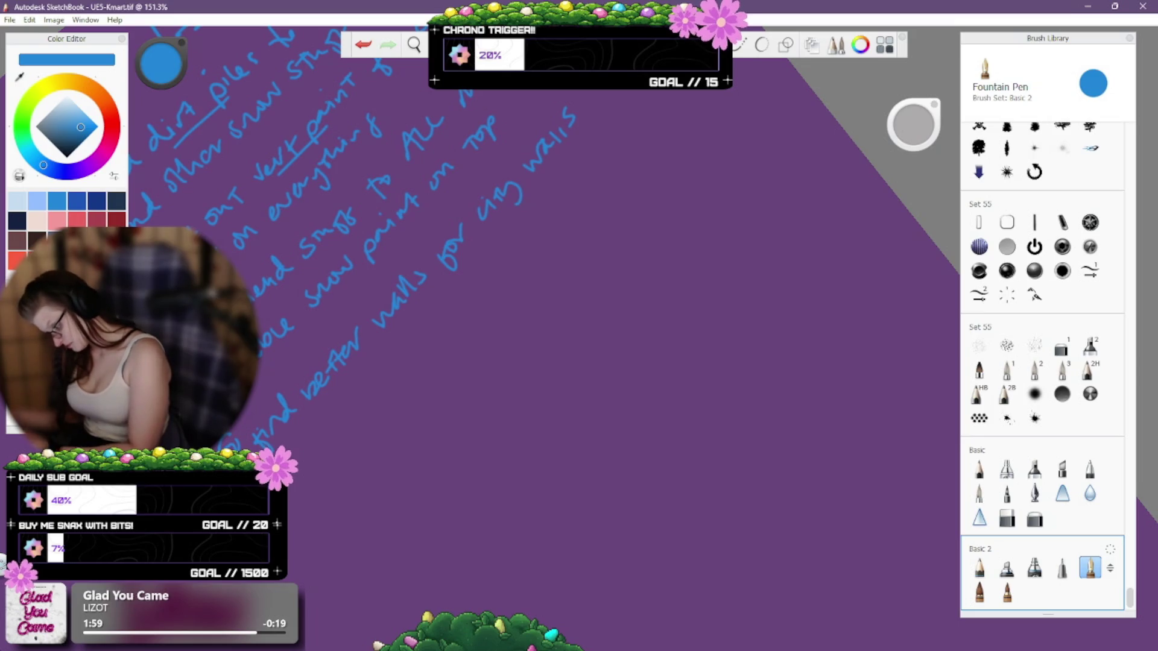
key("ctrl+y")
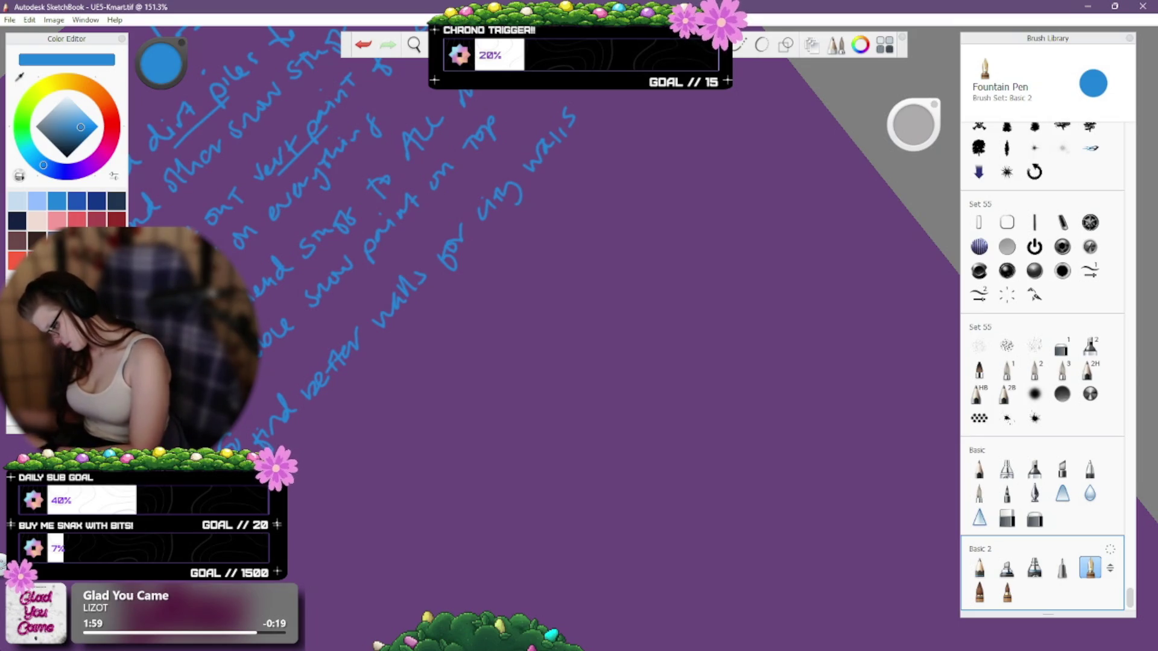
Handwrite an underlined 'fix scale ?' below the to-do list, undoing stray strokes.
mouse_move(321, 514)
left_mouse_down()
mouse_move(313, 496)
mouse_move(380, 413)
left_mouse_up()
key("ctrl+z")
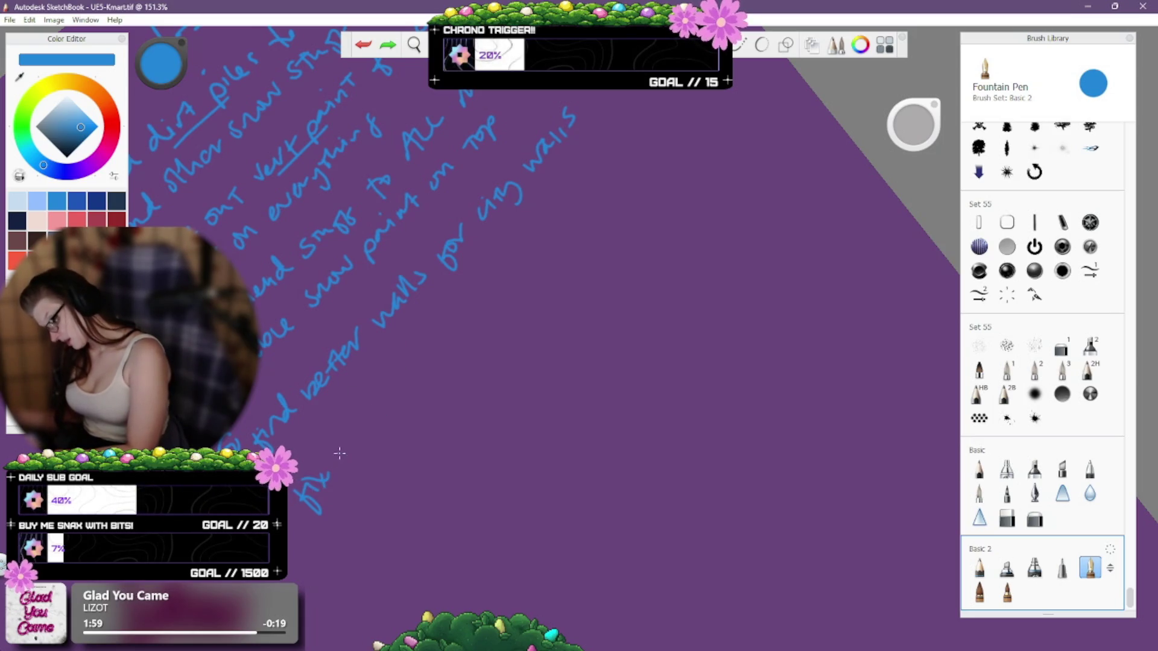
left_click_drag(357, 451, 395, 410)
left_click_drag(360, 466, 392, 438)
left_click_drag(369, 468, 389, 450)
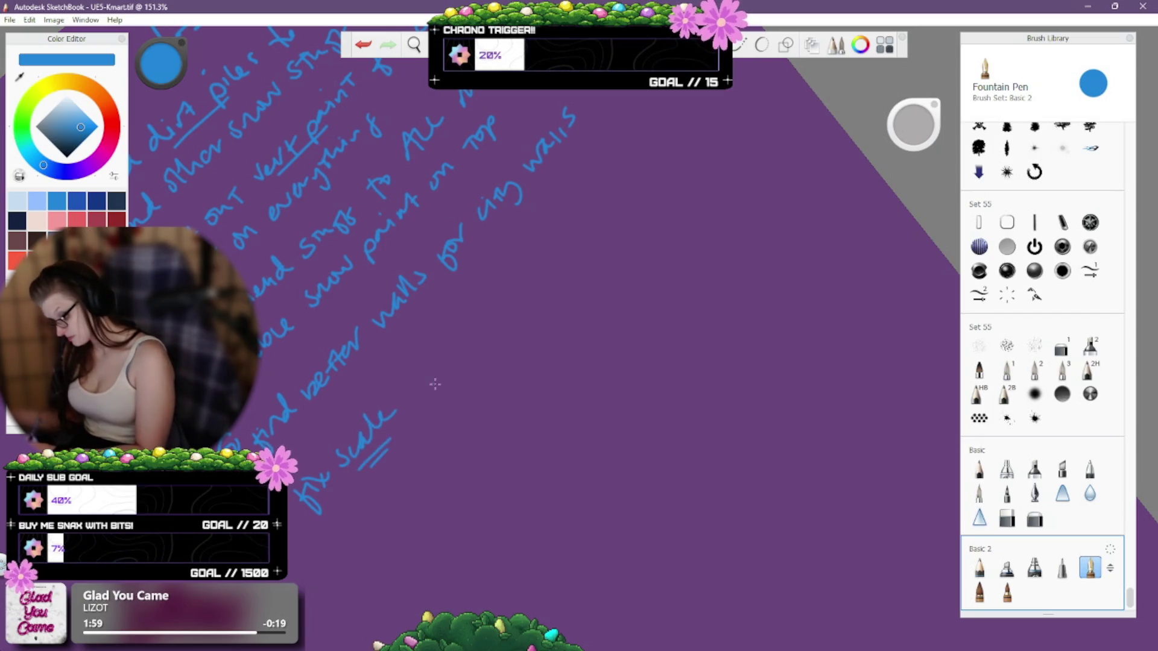
key("ctrl+z")
left_click_drag(396, 376, 418, 397)
left_click(431, 401)
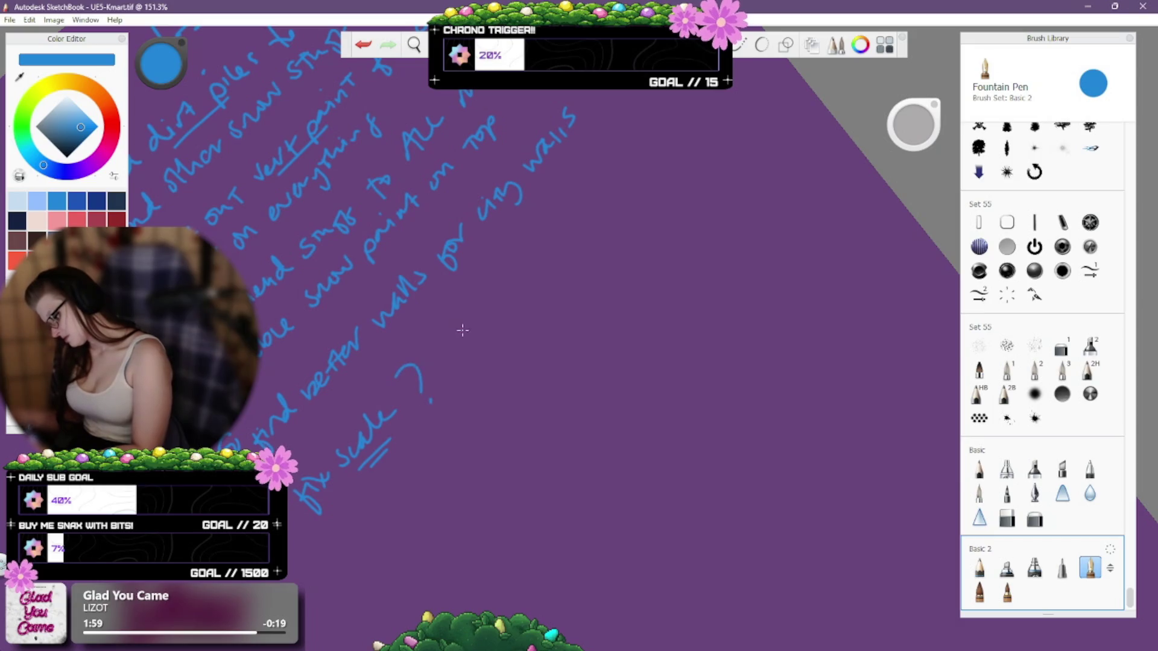
key("ctrl+z")
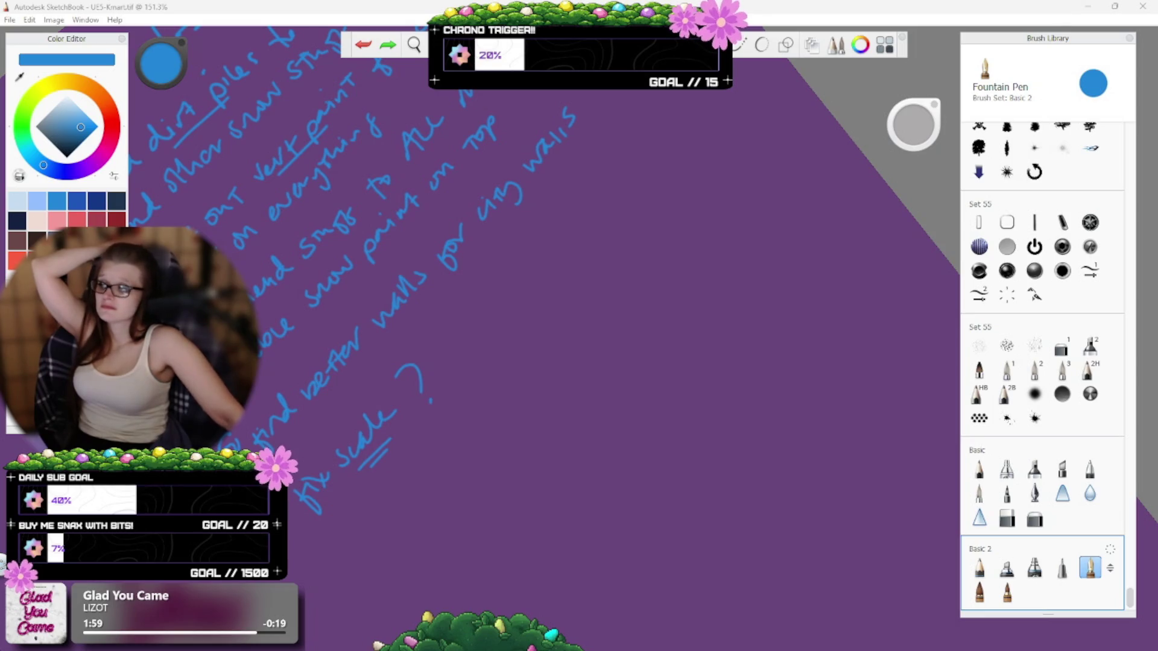
left_click_drag(599, 421, 656, 426)
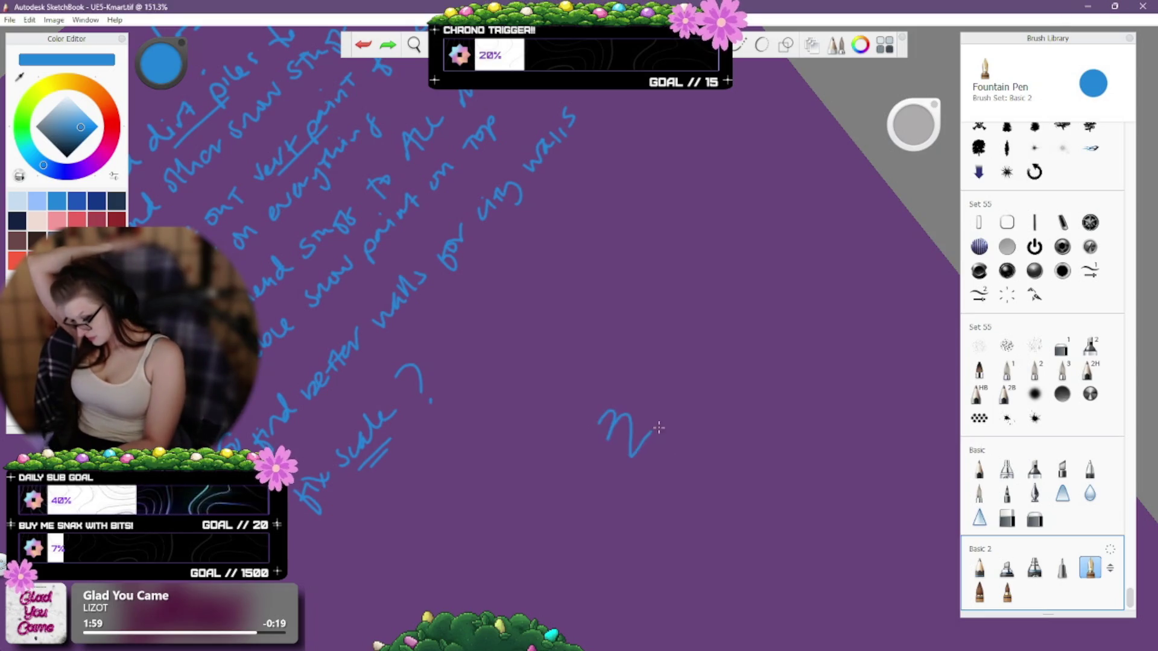
key("ctrl+z")
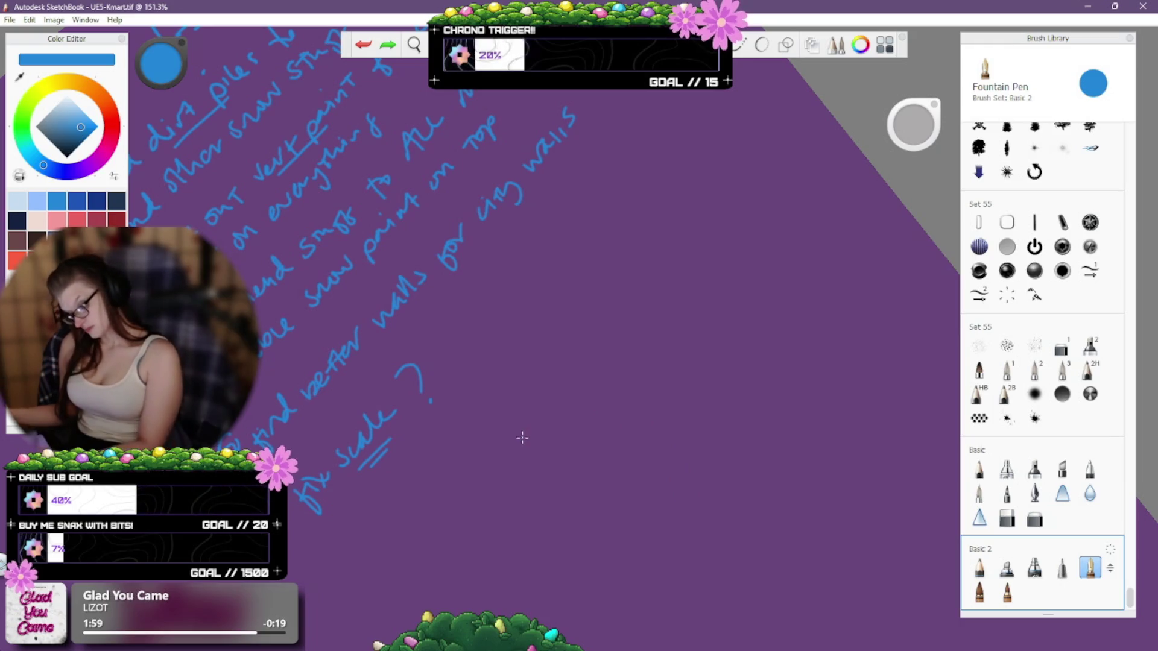
mouse_move(535, 360)
left_mouse_down()
mouse_move(538, 430)
mouse_move(576, 395)
mouse_move(576, 416)
left_mouse_up()
key("ctrl+z")
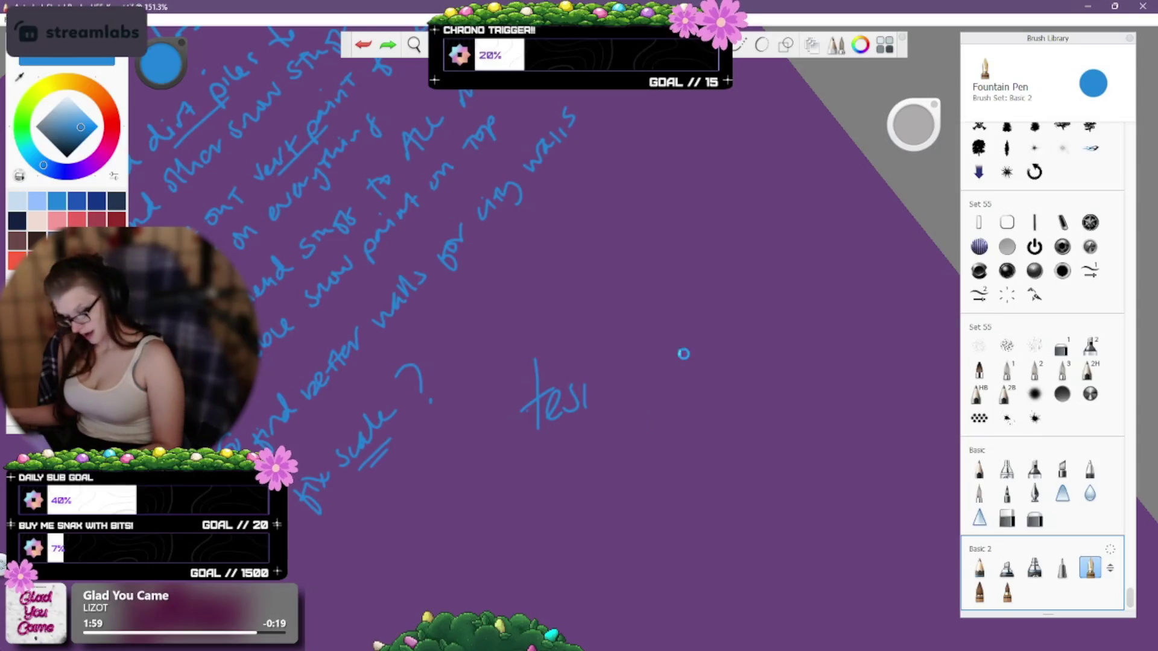
key("ctrl+z")
key("ctrl+z")
key("ctrl+z")
key("ctrl+z")
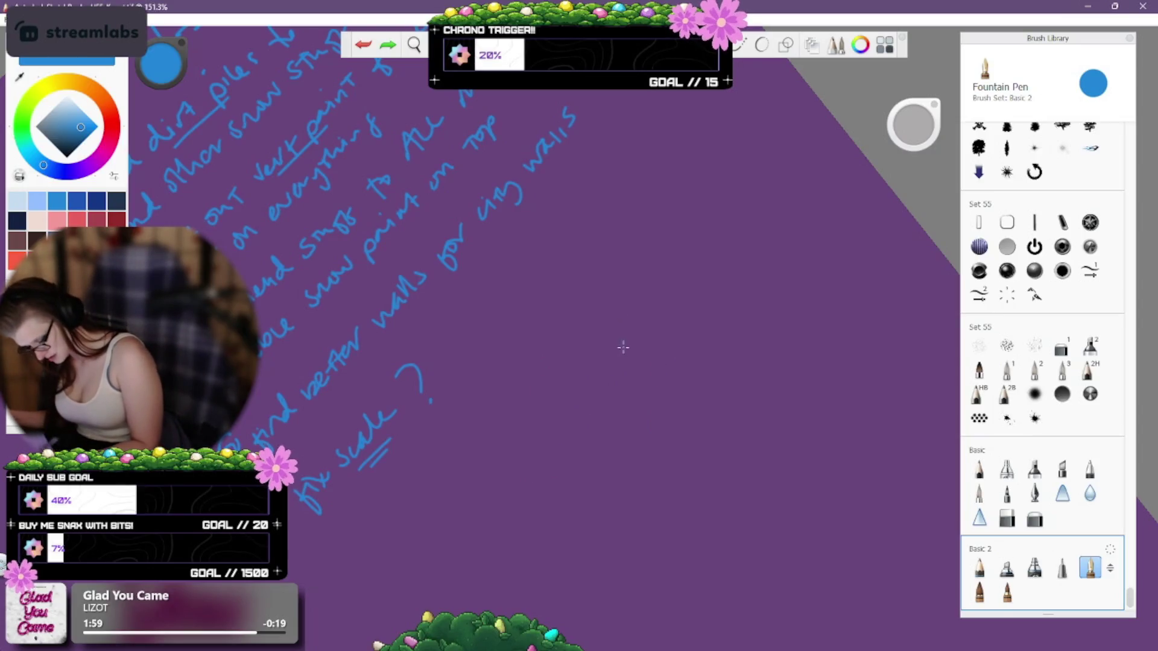
mouse_move(532, 407)
left_mouse_down()
mouse_move(558, 352)
mouse_move(597, 359)
mouse_move(606, 345)
left_mouse_up()
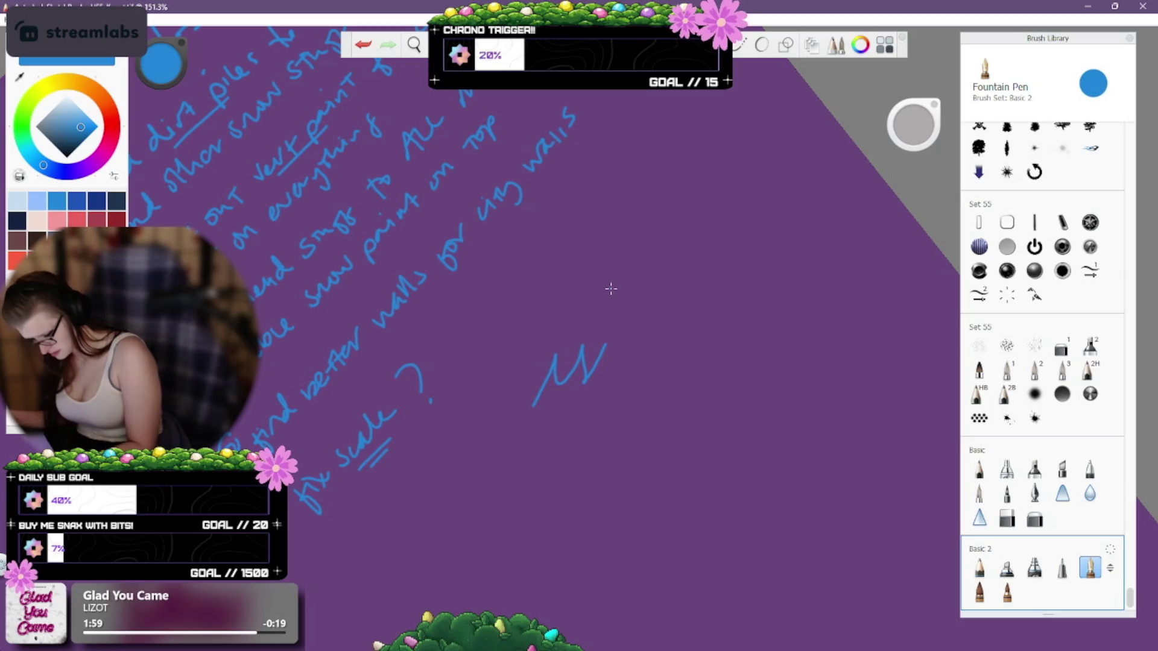
key("ctrl+z")
mouse_move(517, 361)
left_mouse_down()
mouse_move(581, 369)
mouse_move(692, 311)
left_mouse_up()
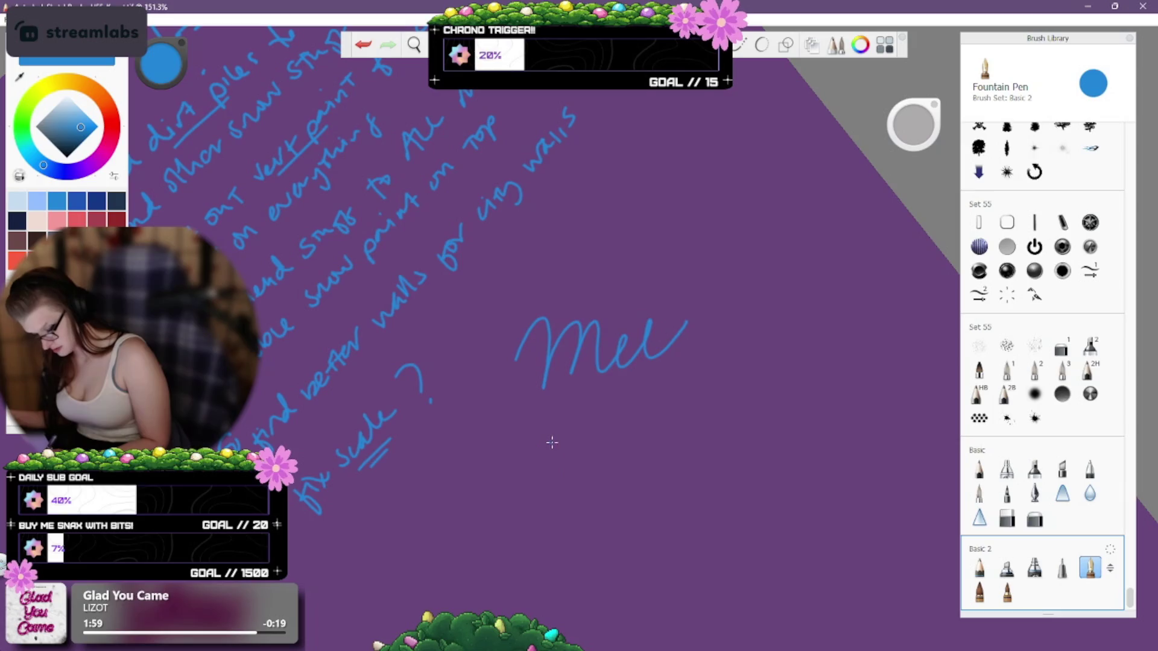
key("ctrl+z")
key("ctrl+z")
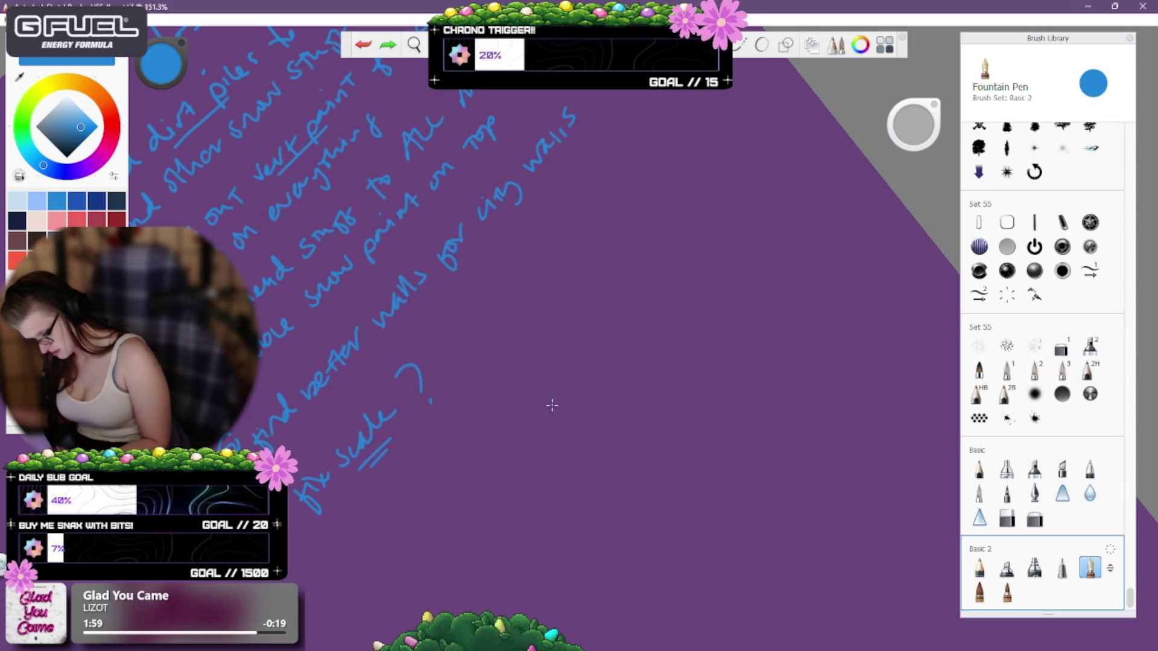
mouse_move(570, 412)
left_mouse_down()
mouse_move(574, 456)
mouse_move(599, 491)
left_mouse_up()
key("ctrl+z")
key("ctrl+z")
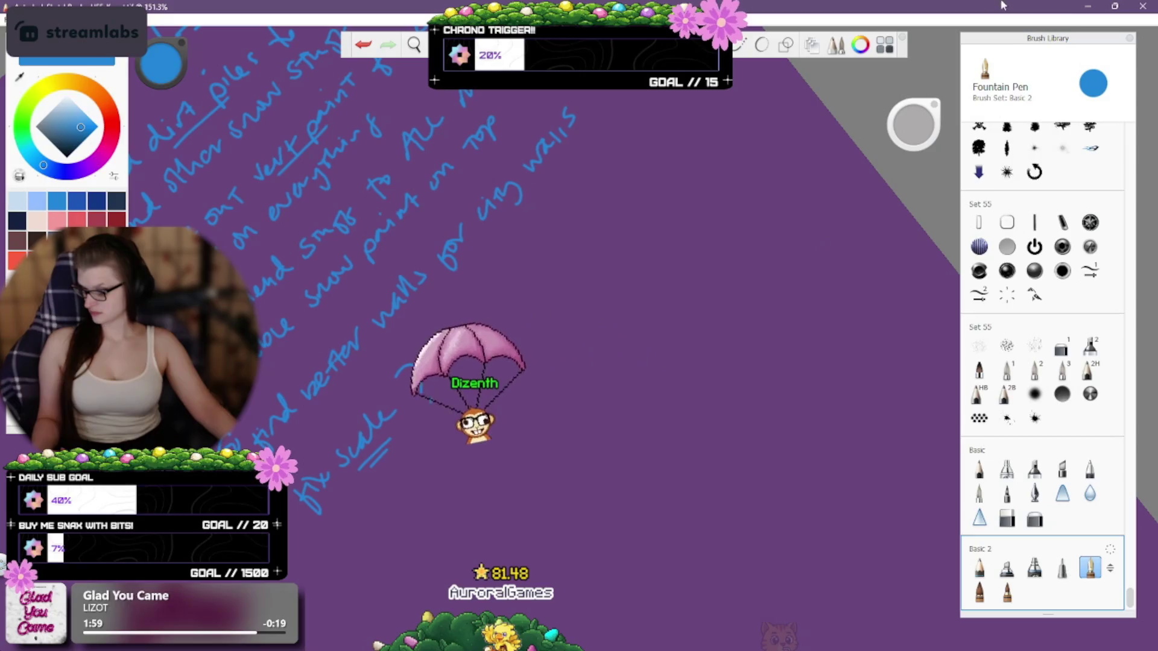
Close the SketchBook window to reveal the desktop wallpaper.
left_click(1142, 6)
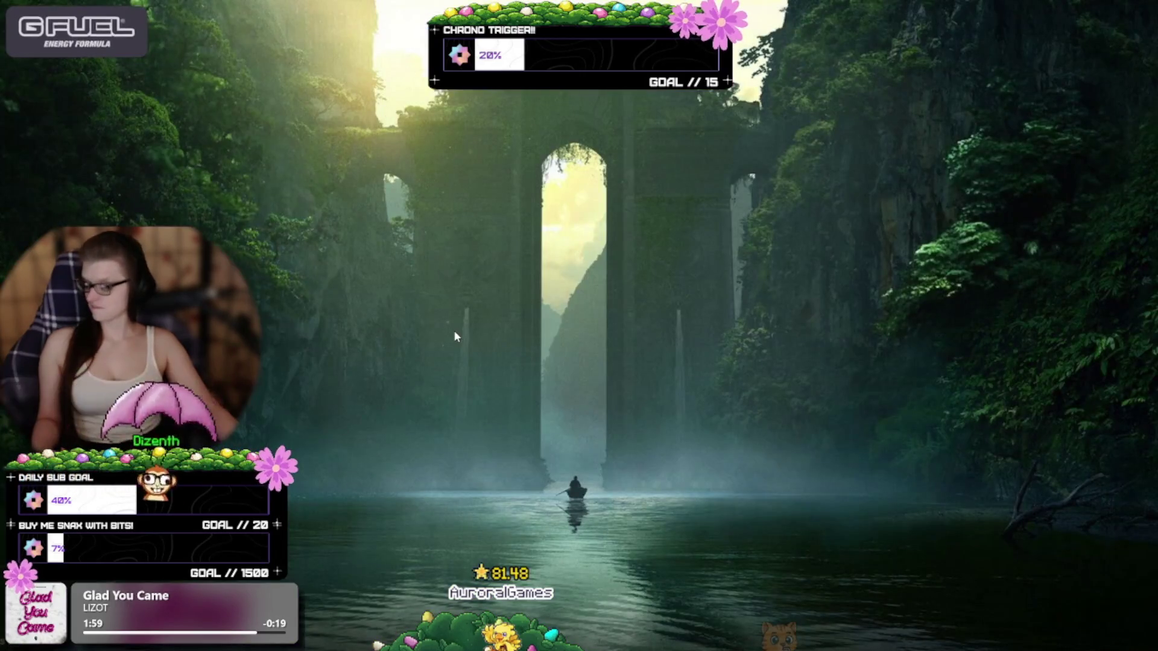
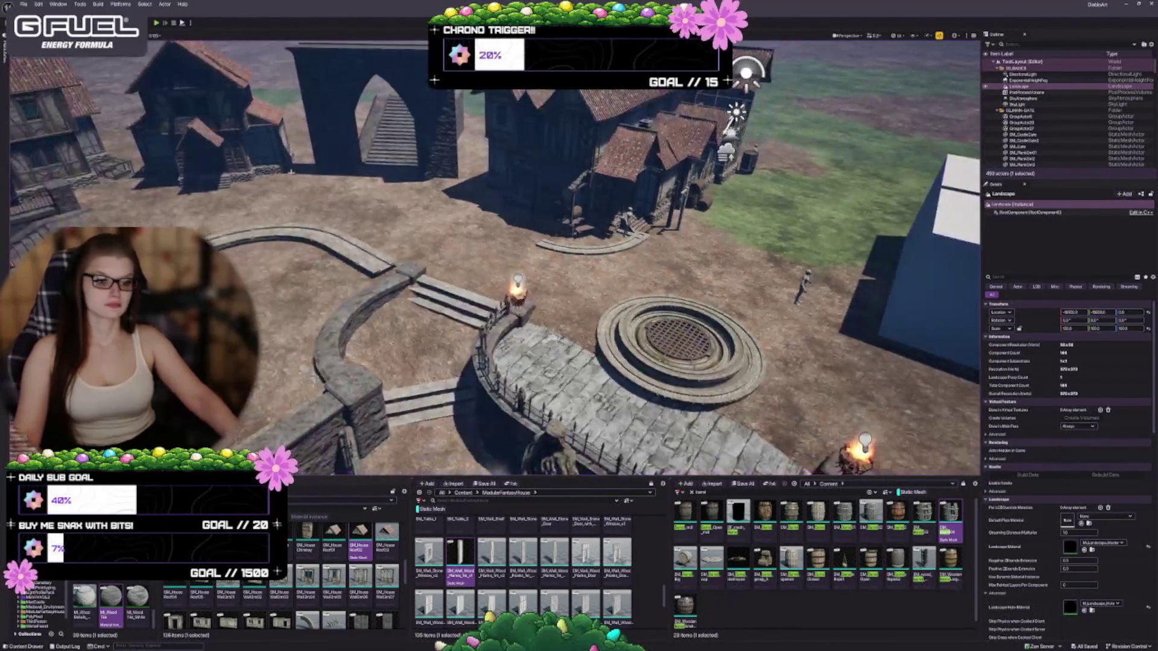
Orbit over the courtyard, launch Fab from the Quick Add menu, and centre its window.
key("Escape")
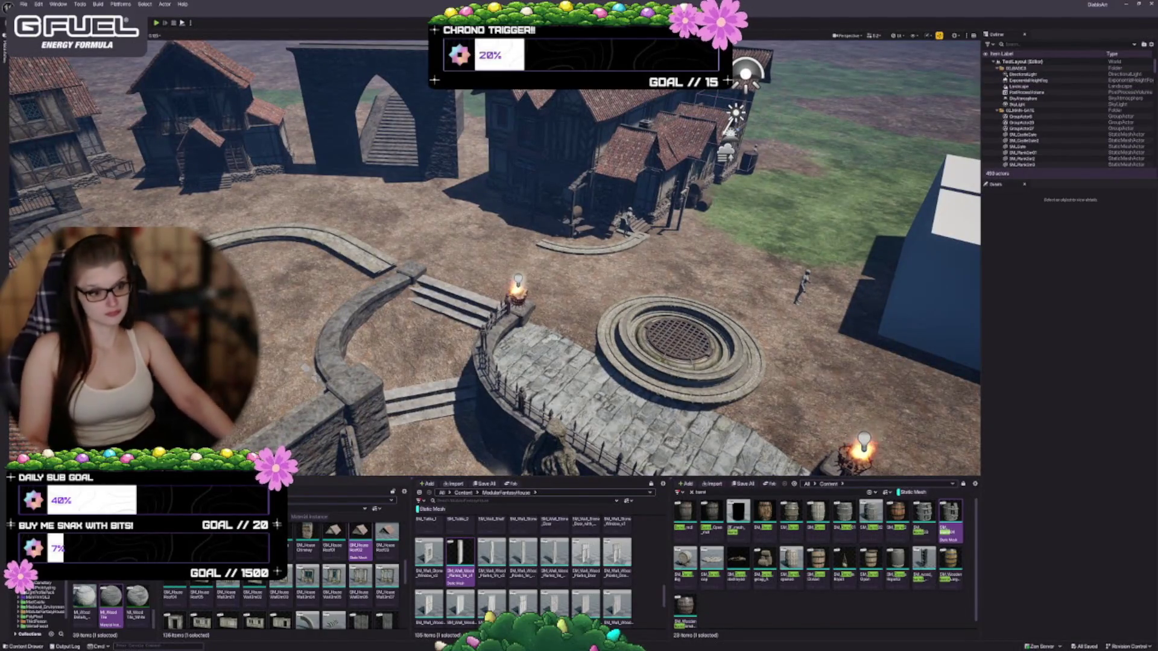
left_click_drag(494, 260, 505, 211)
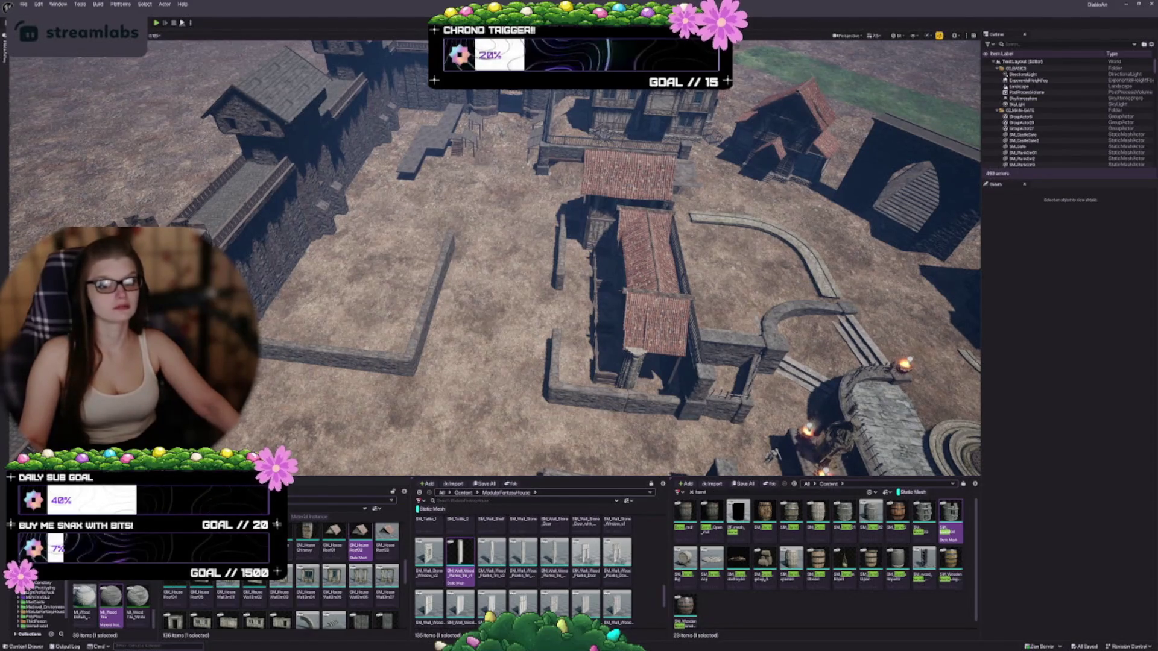
left_click(102, 23)
left_click(111, 63)
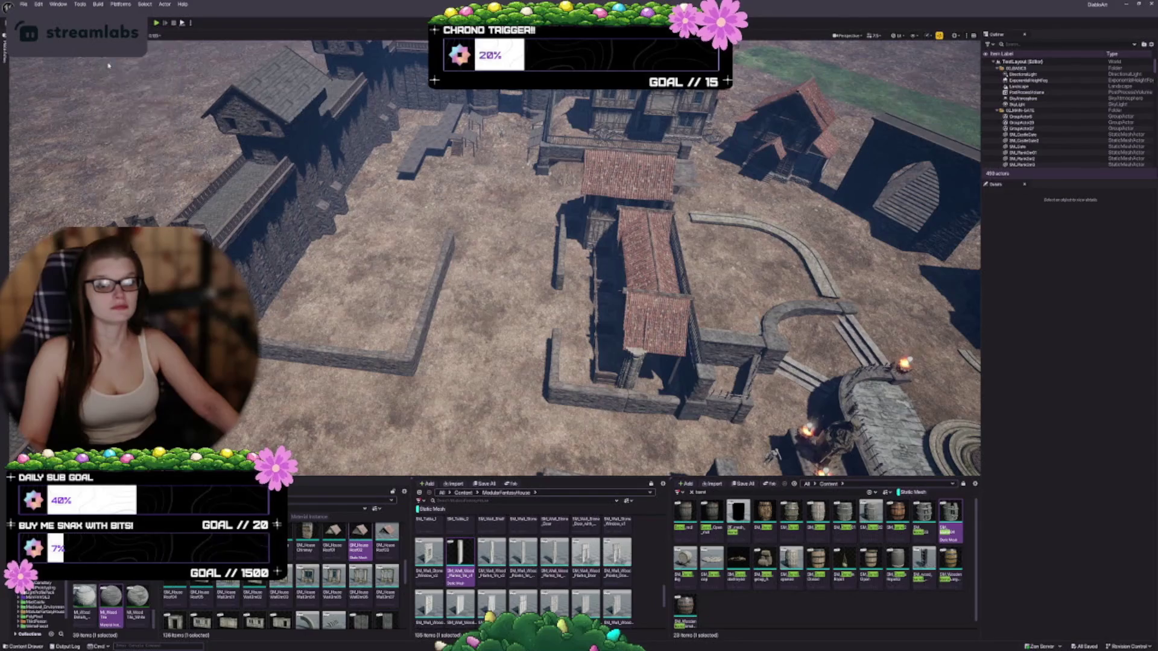
mouse_move(120, 30)
left_mouse_down()
mouse_move(272, 121)
mouse_move(604, 191)
mouse_move(741, 238)
mouse_move(713, 263)
left_mouse_up()
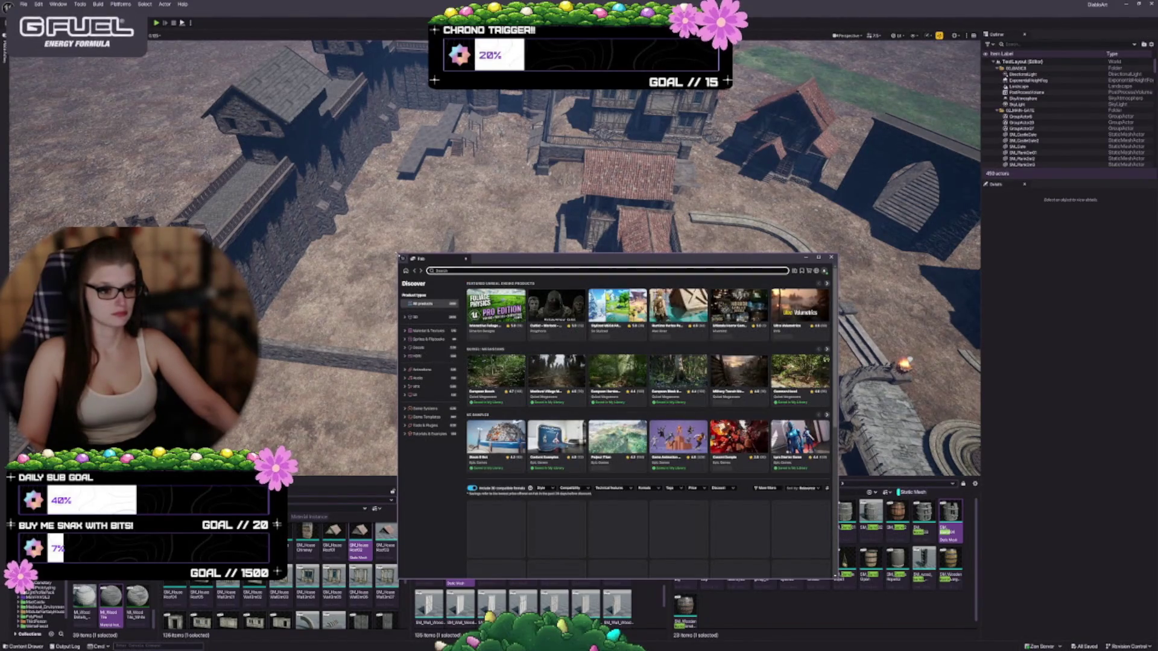
Enlarge and reposition the Fab window, then show My Library filtered to 3D assets.
mouse_move(399, 254)
left_mouse_down()
mouse_move(386, 232)
mouse_move(198, 99)
mouse_move(284, 126)
left_mouse_up()
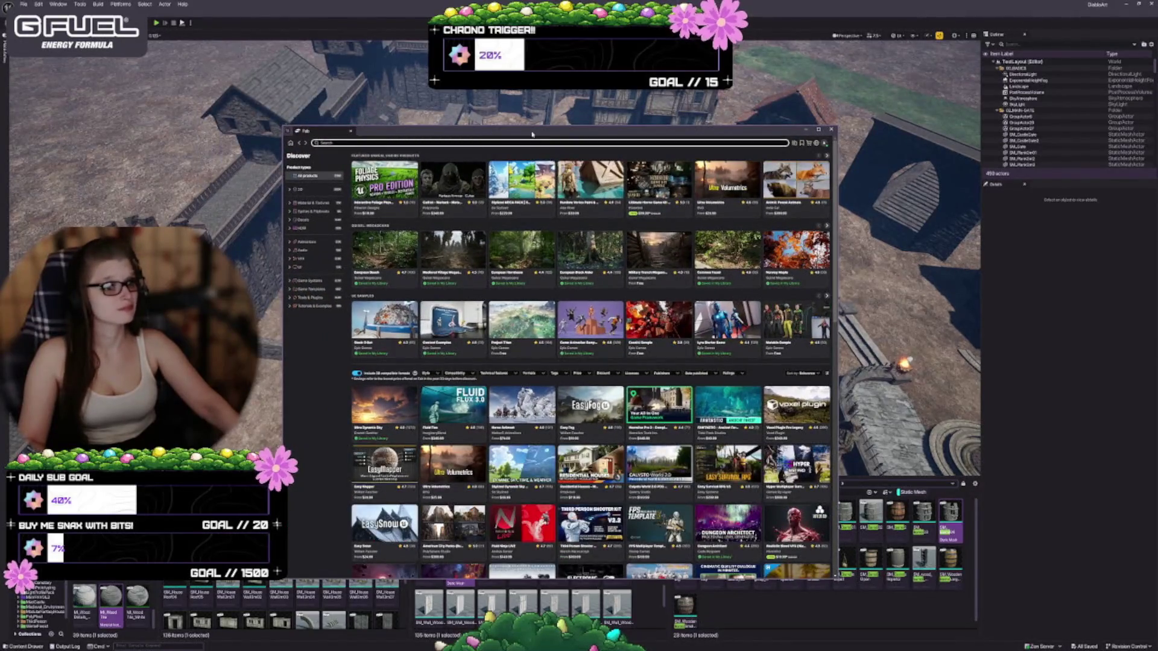
left_click_drag(532, 134, 583, 153)
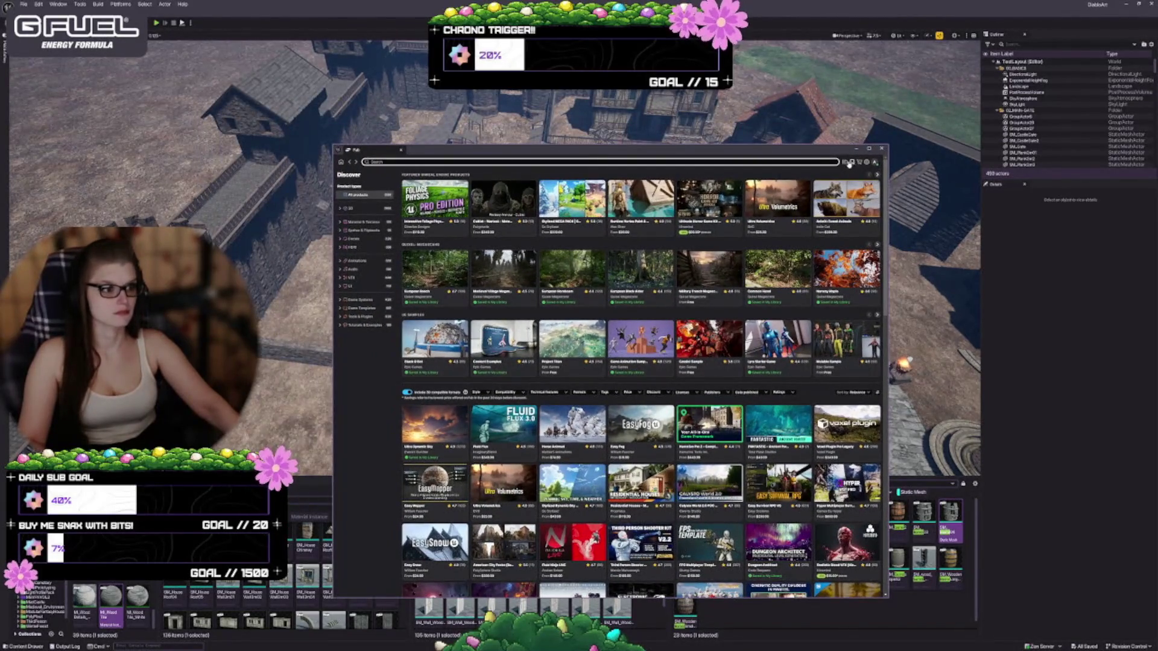
left_click(845, 163)
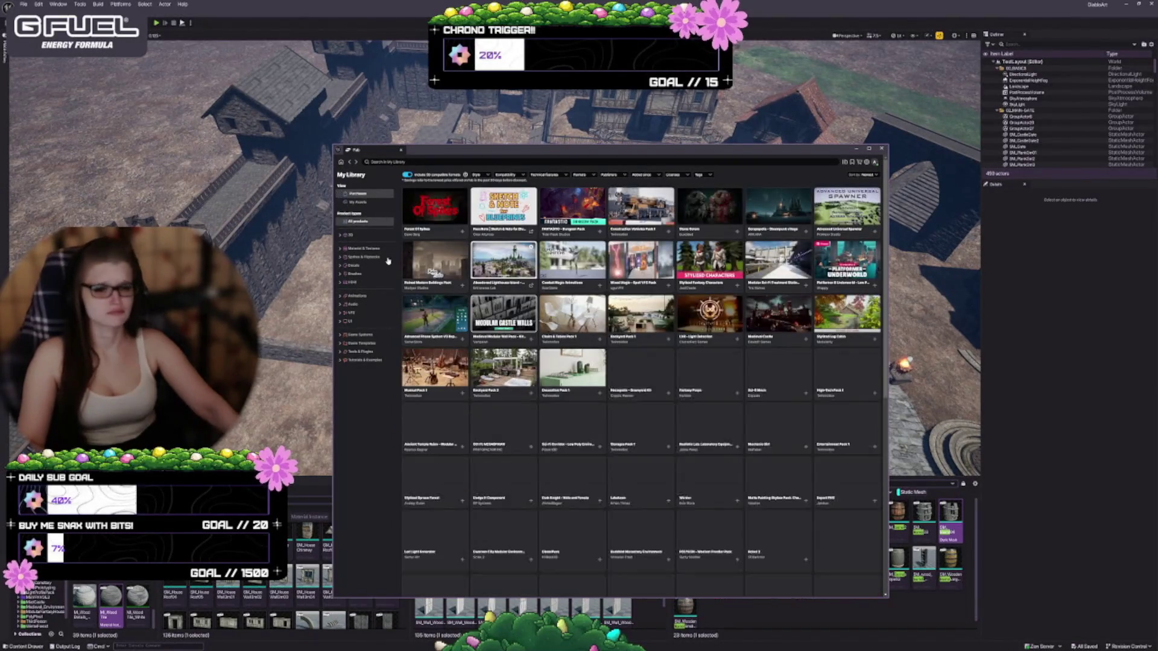
left_click(361, 234)
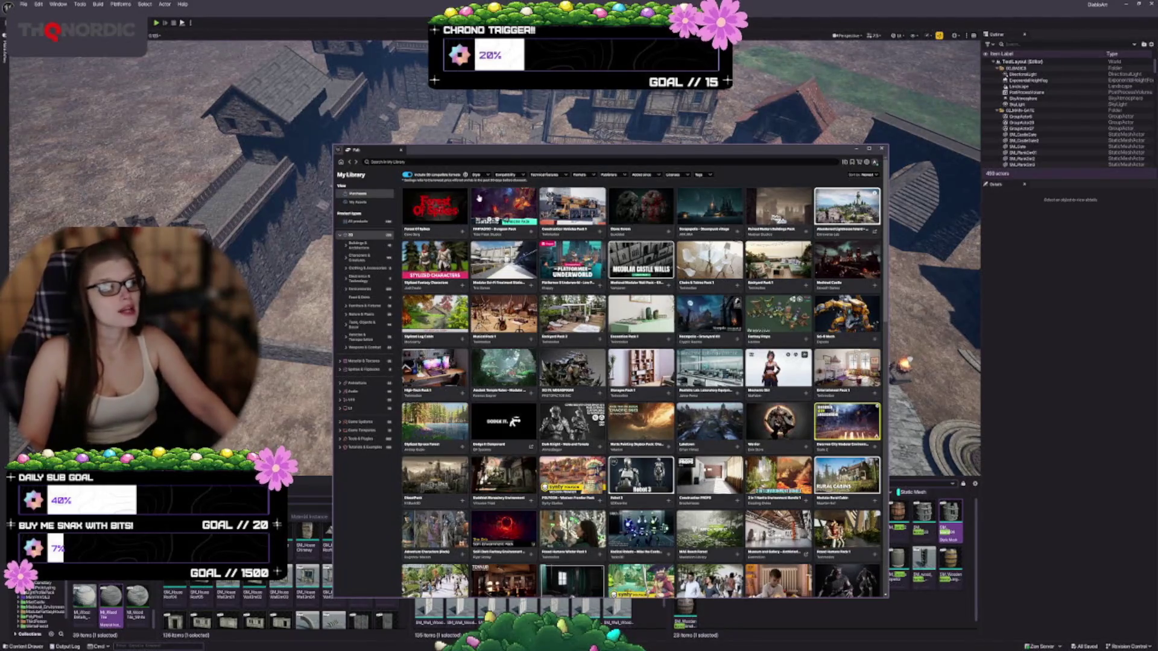
left_click(447, 204)
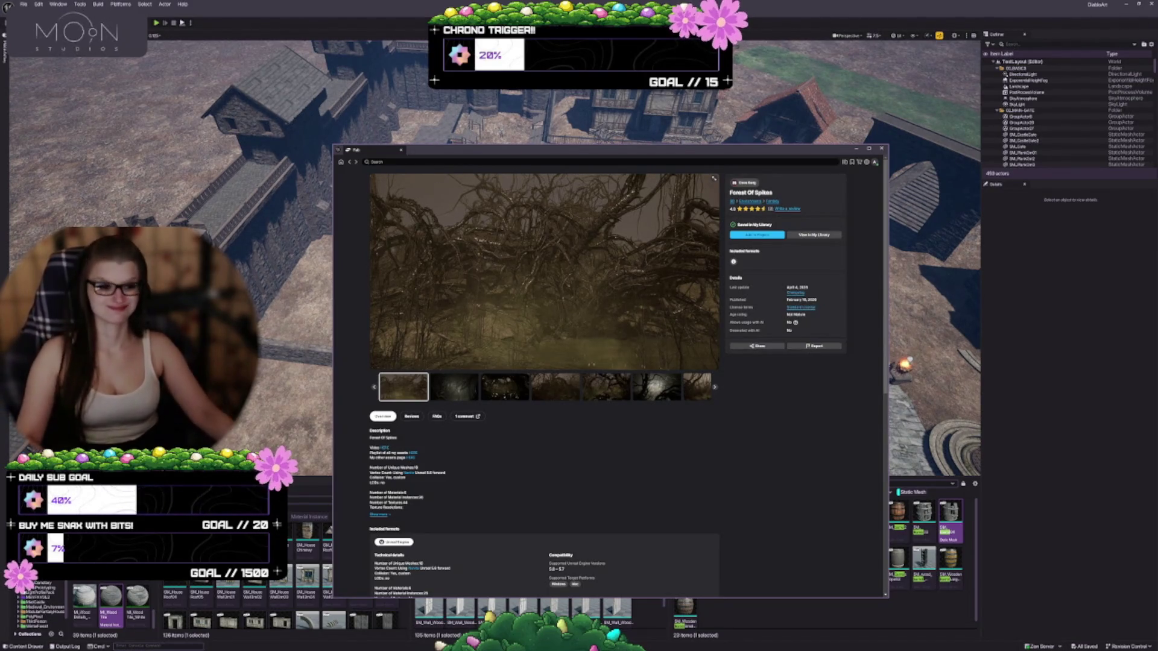
left_click(441, 383)
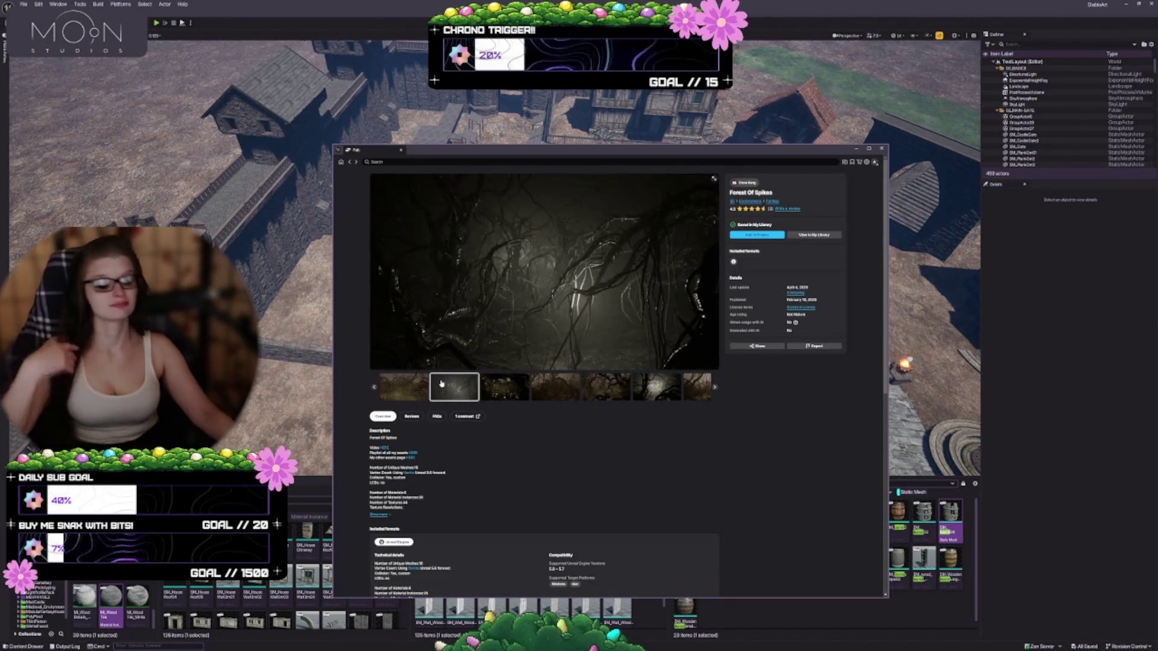
left_click(506, 386)
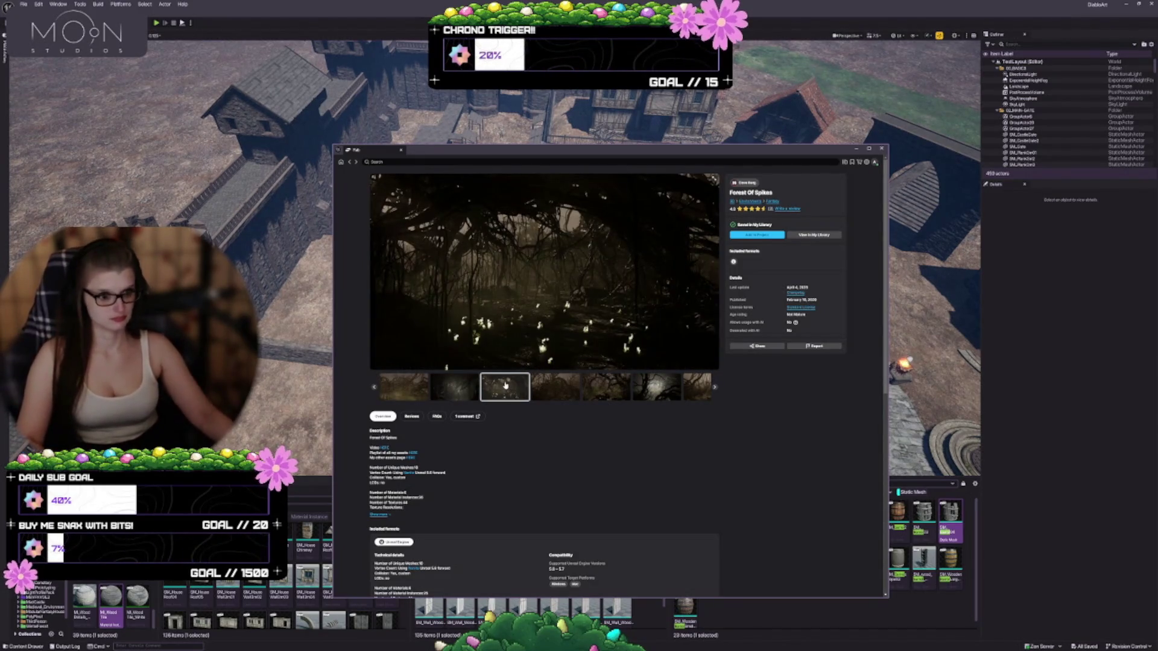
left_click(564, 395)
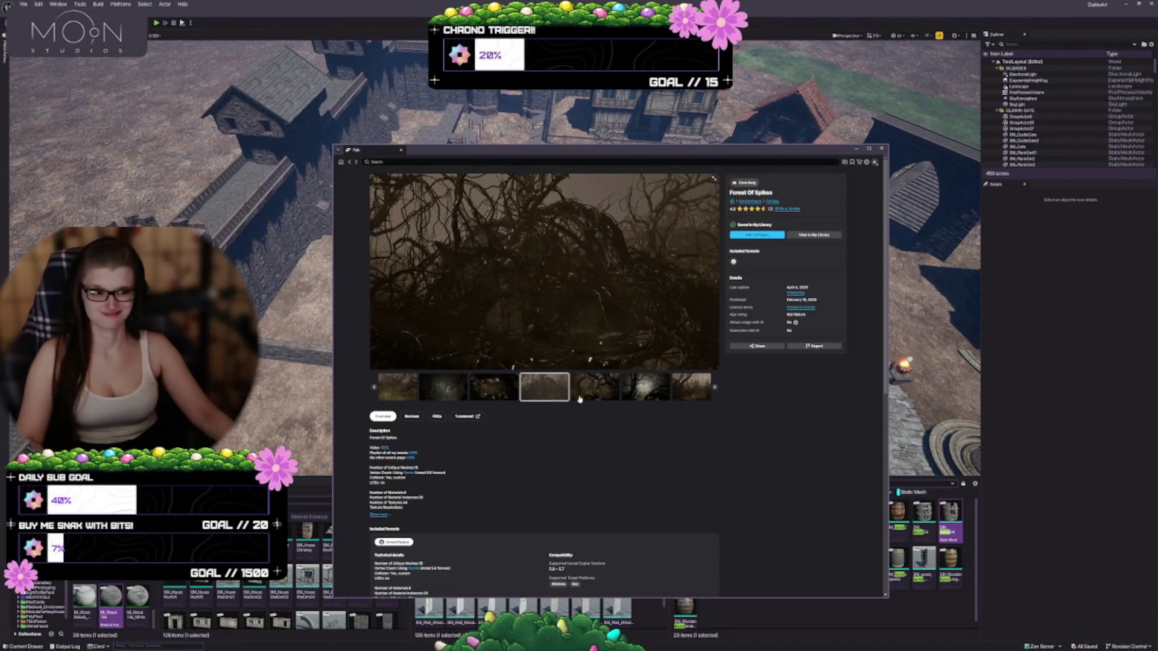
left_click(591, 396)
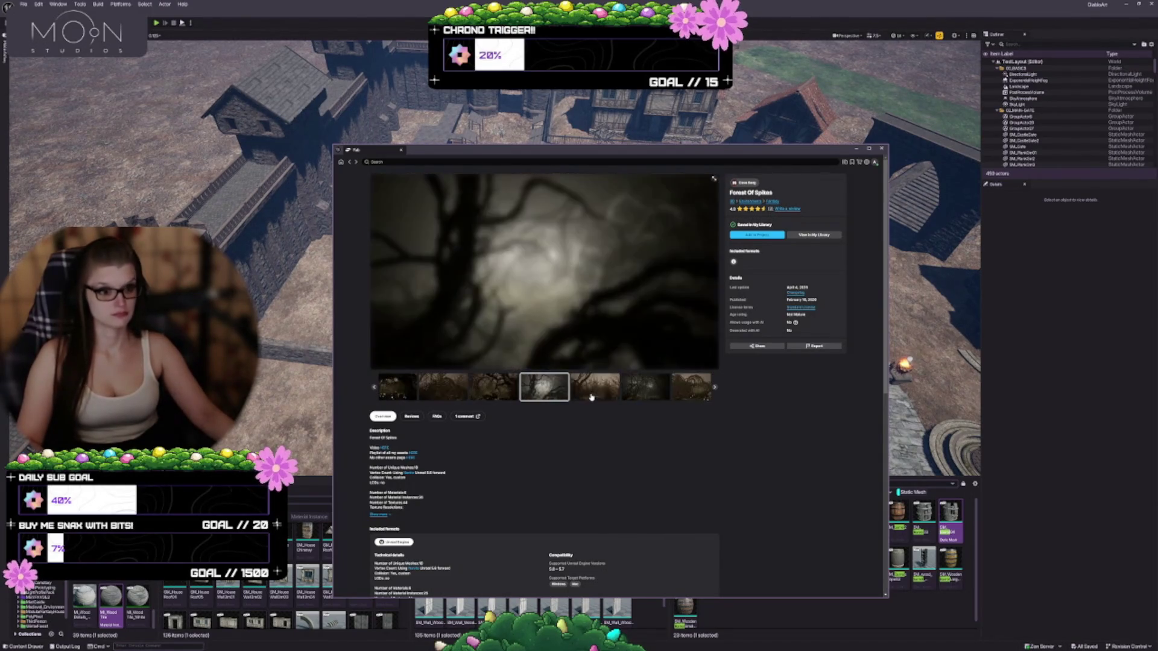
left_click(591, 396)
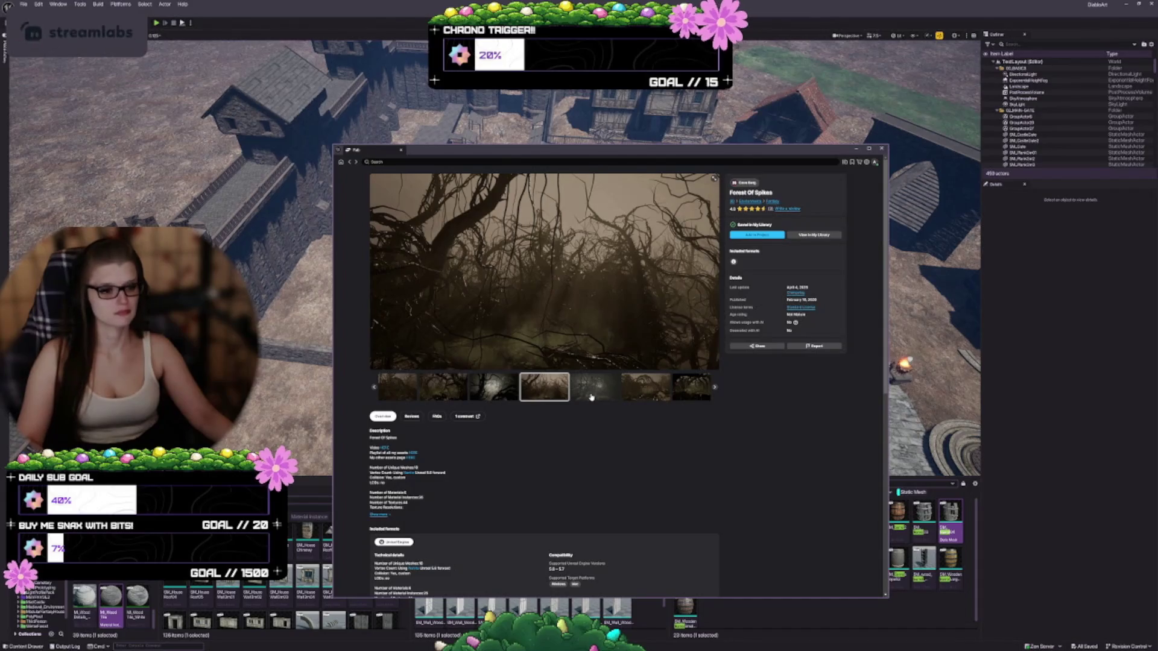
left_click(591, 397)
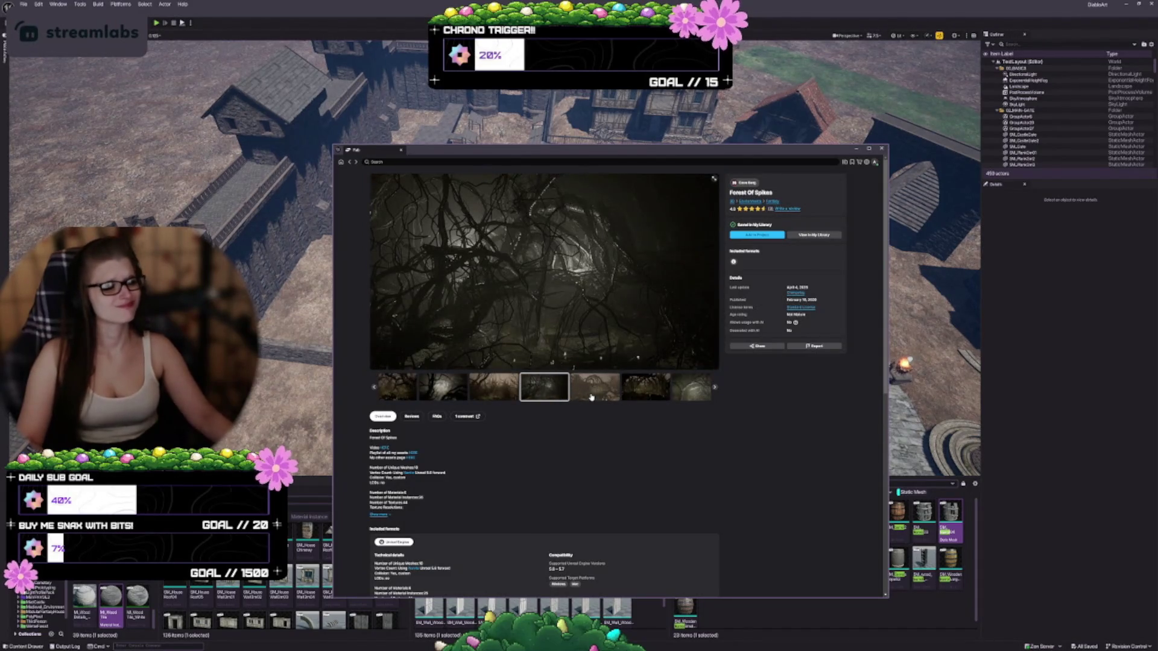
left_click(591, 397)
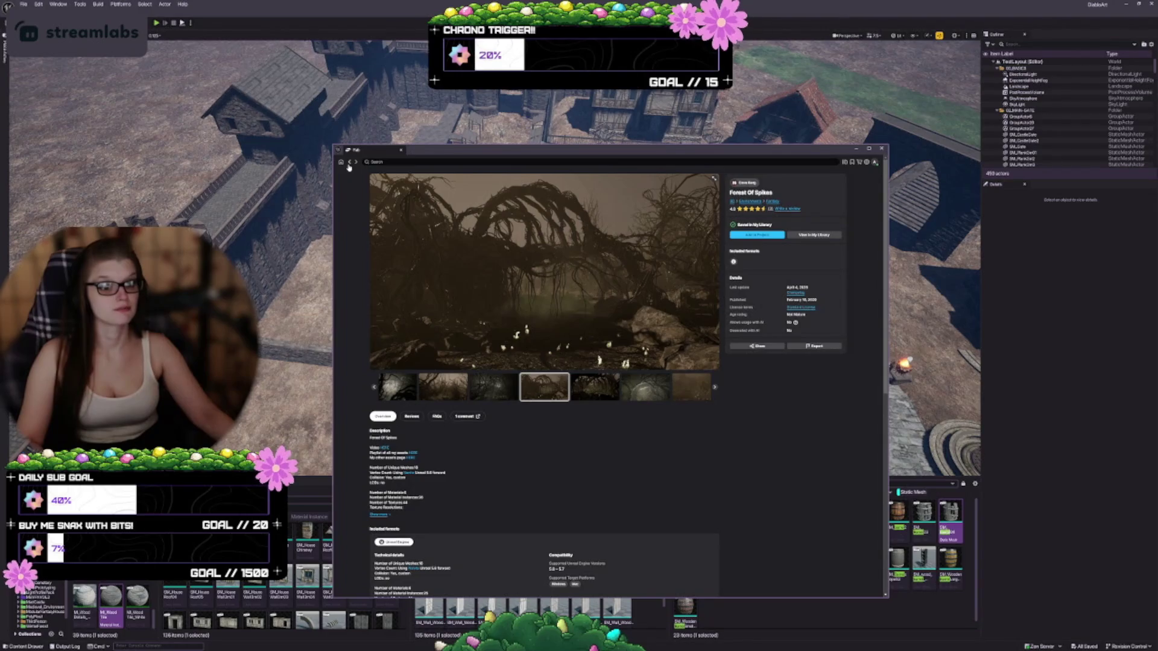
left_click(349, 163)
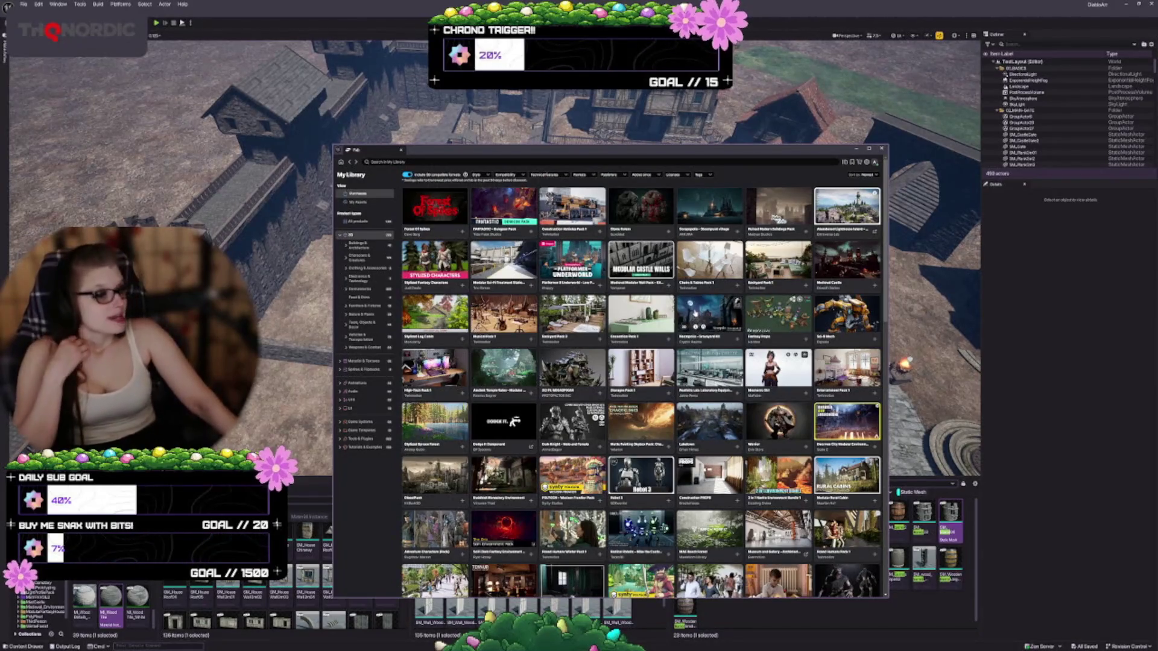
left_click(694, 313)
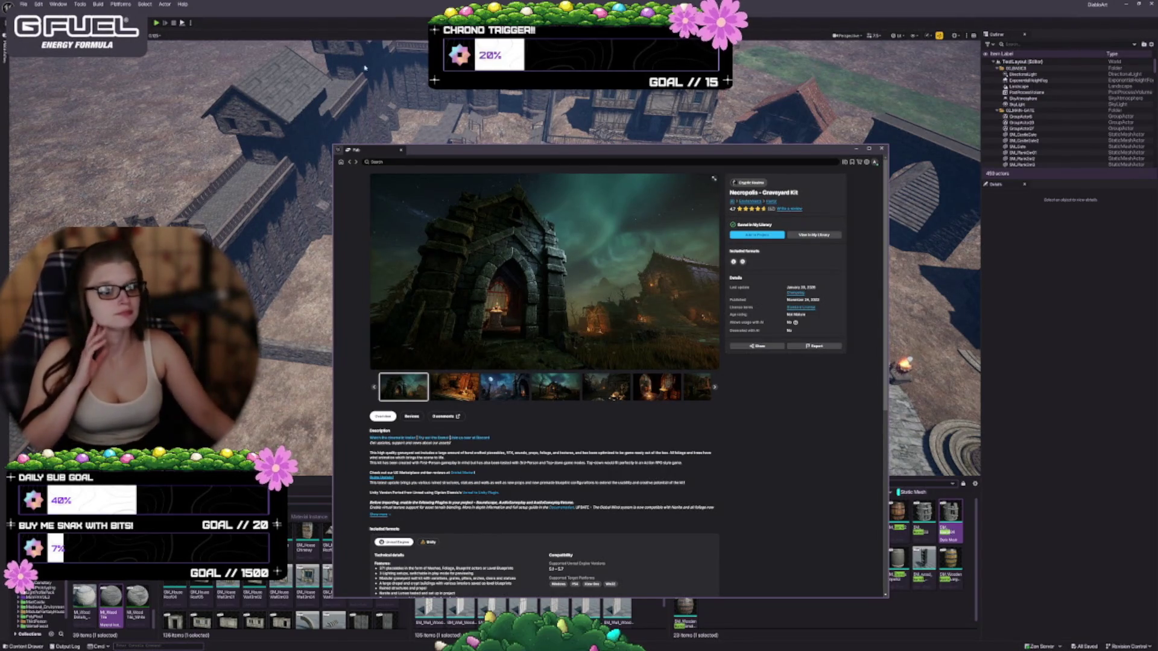
Step through the Necropolis gallery thumbnails to the Interiors image and expand it.
left_click(449, 390)
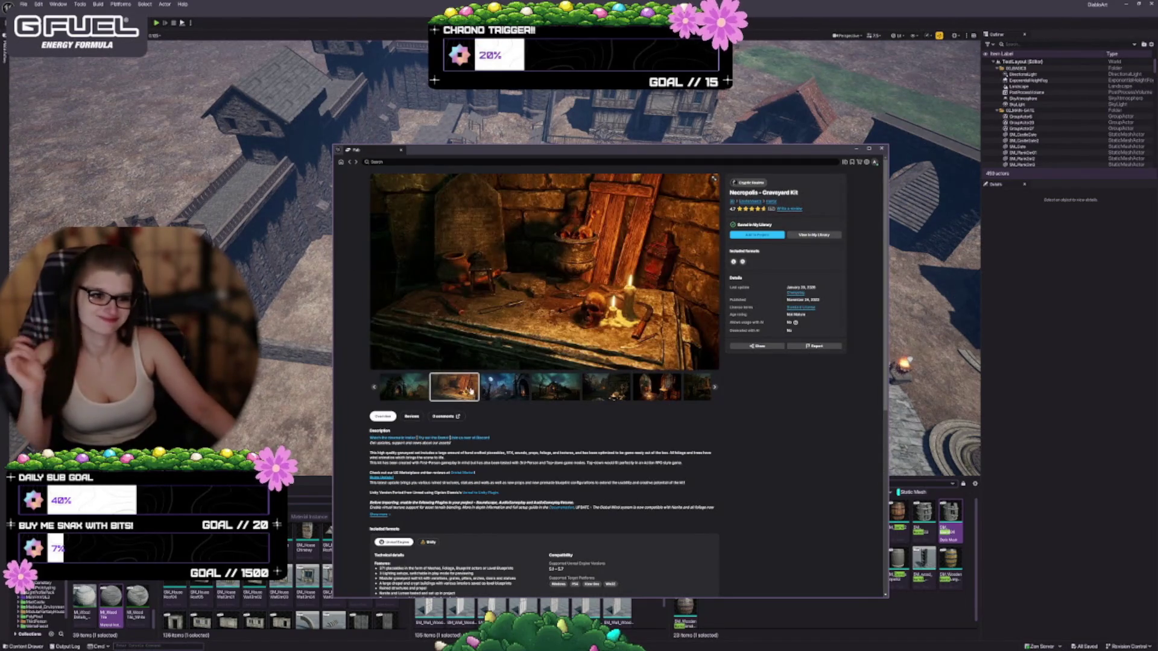
left_click(490, 390)
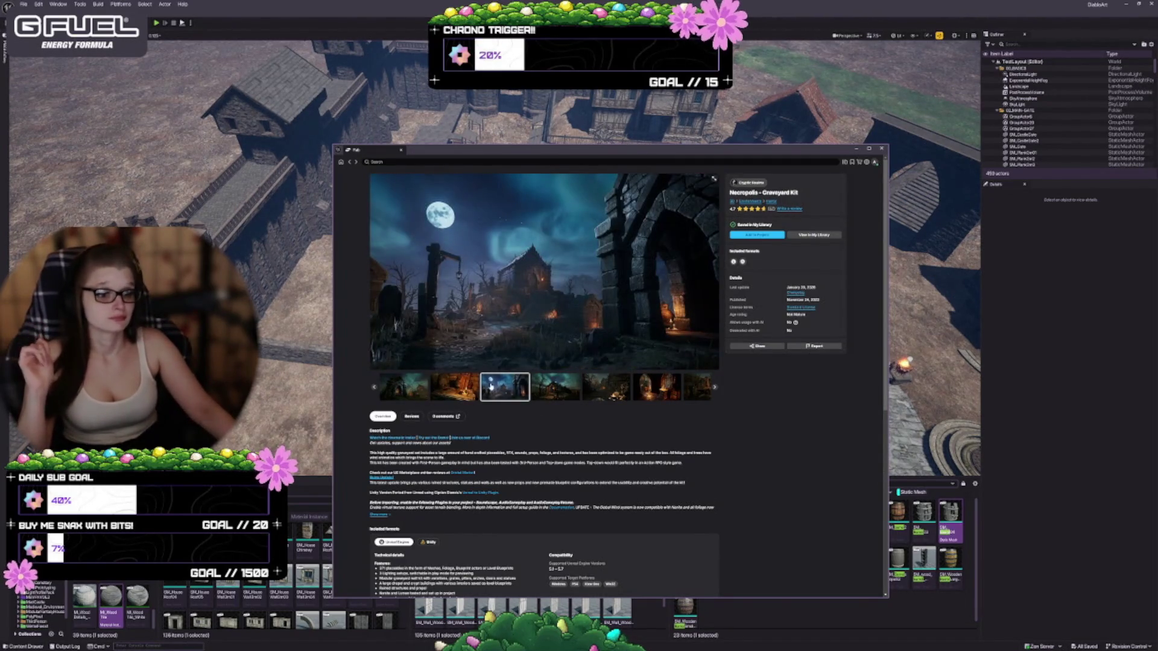
left_click(542, 393)
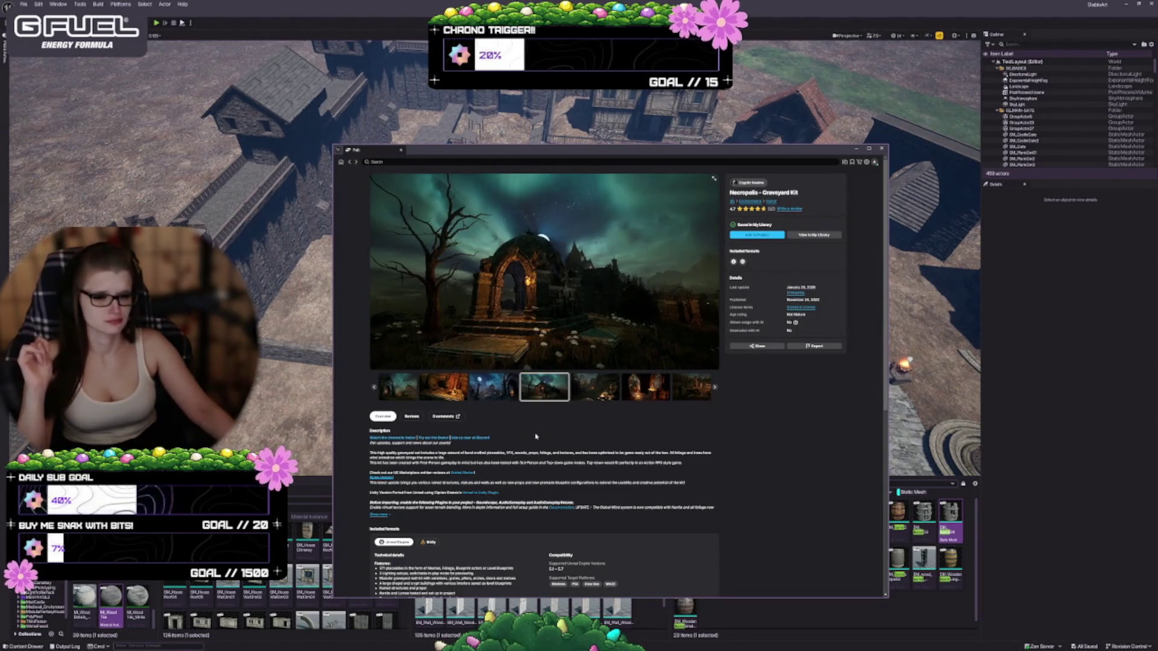
left_click(595, 389)
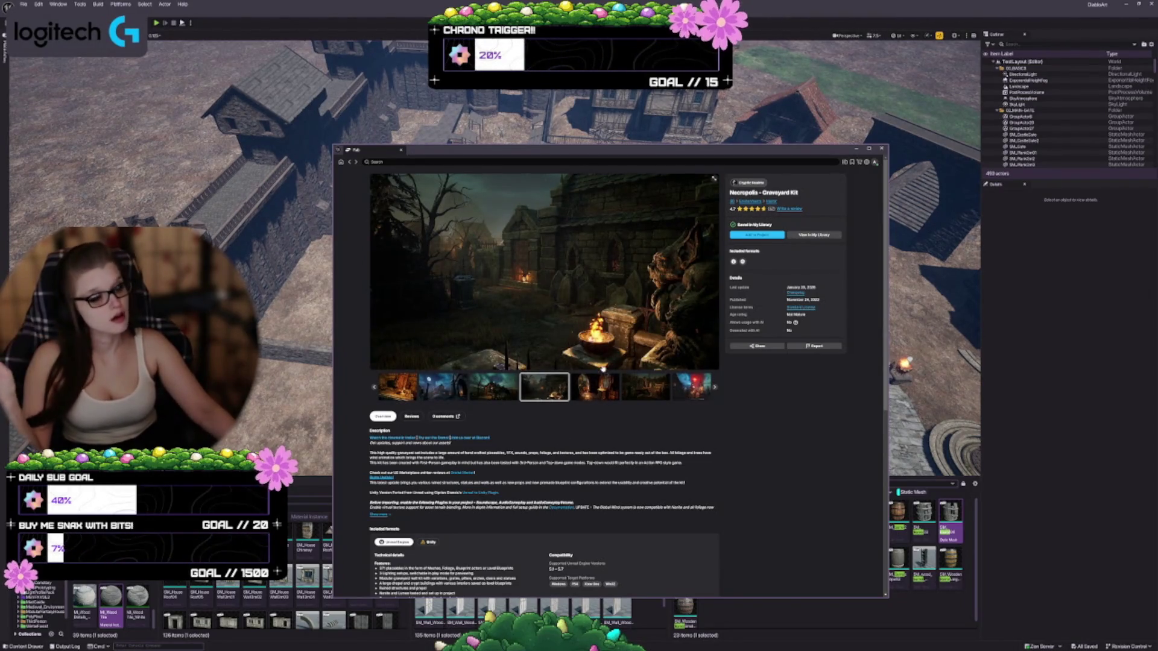
left_click(596, 388)
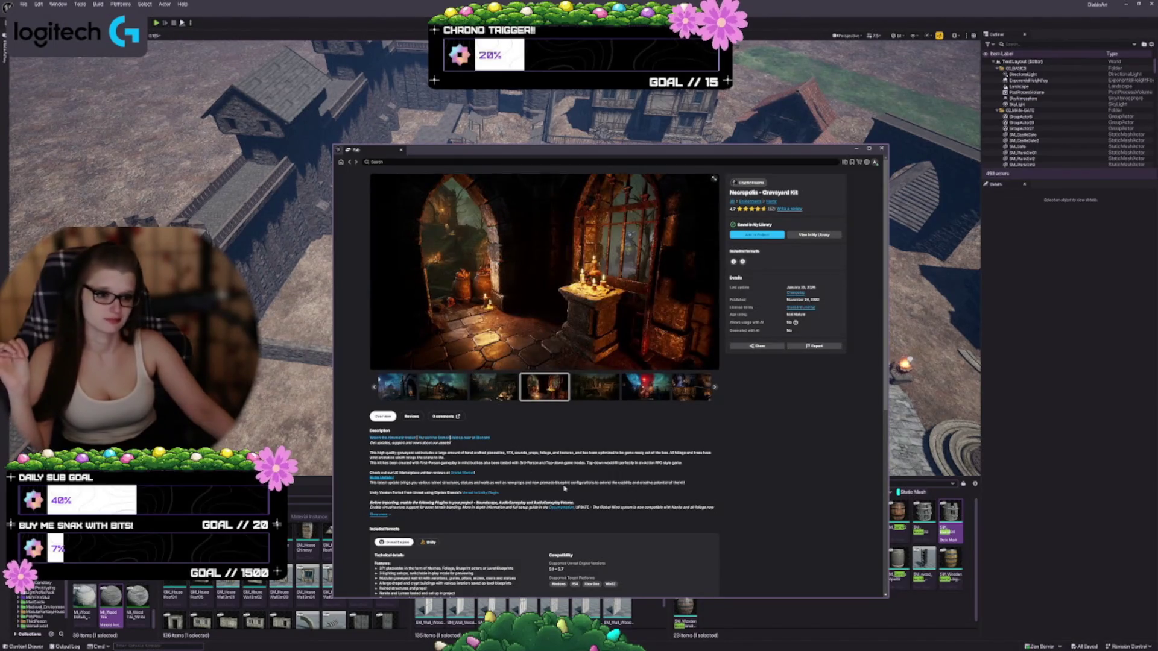
left_click(595, 387)
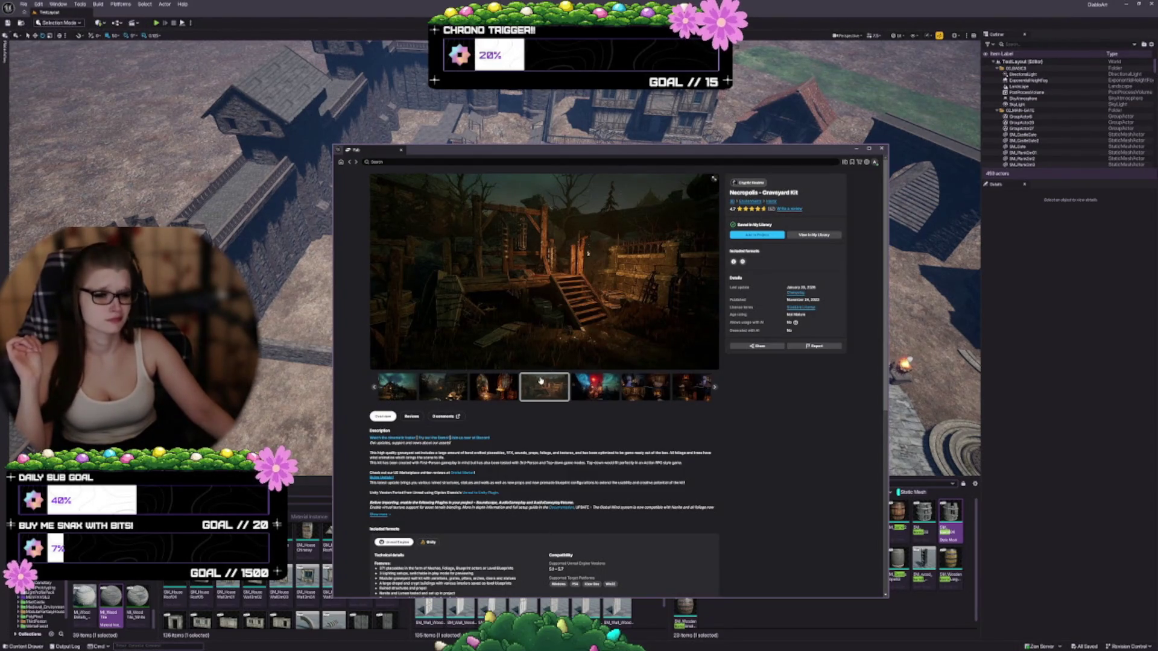
left_click(596, 387)
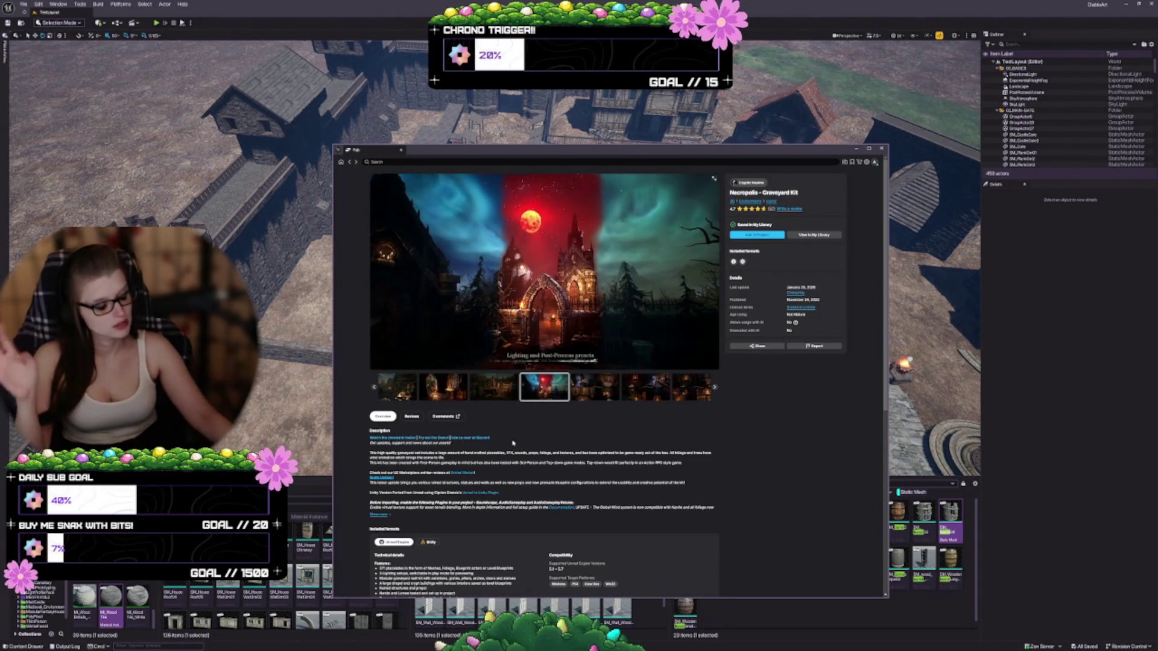
left_click(595, 388)
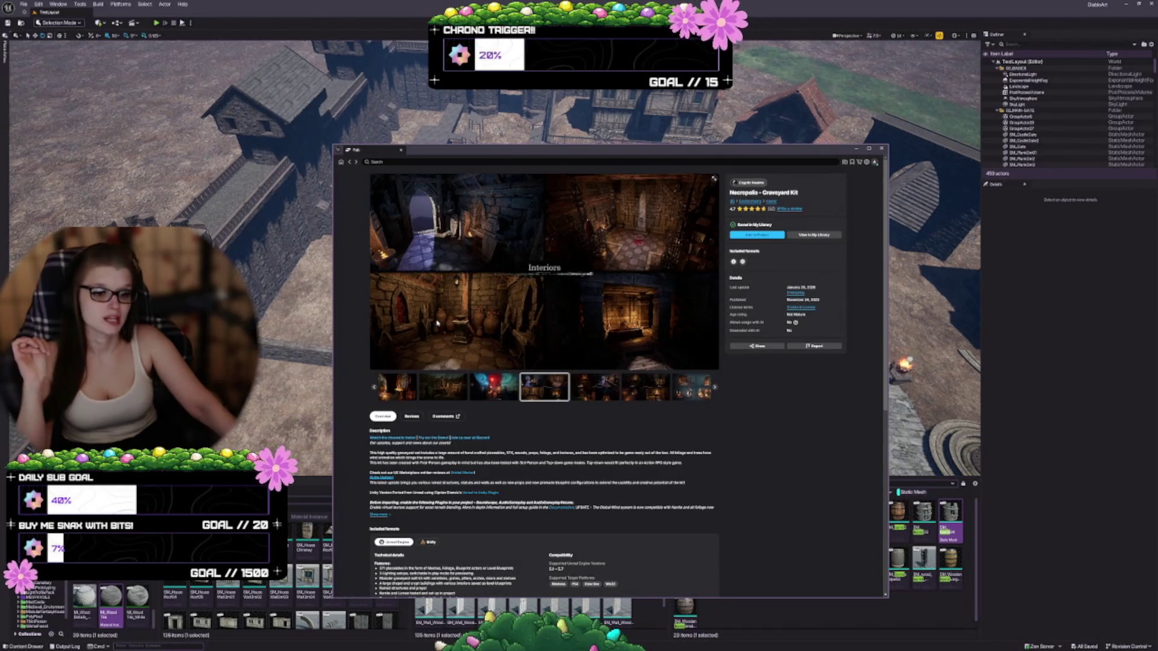
left_click(712, 182)
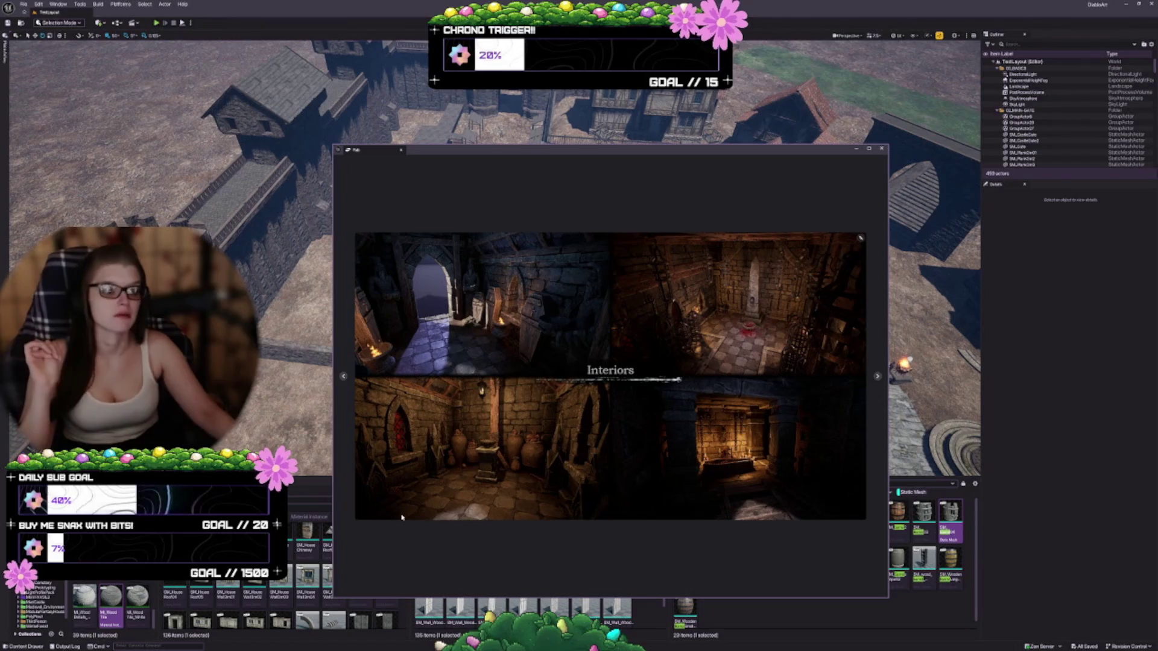
Page through the enlarged Necropolis images, from Interiors past ruins, forest castle and dungeon views.
left_click(877, 377)
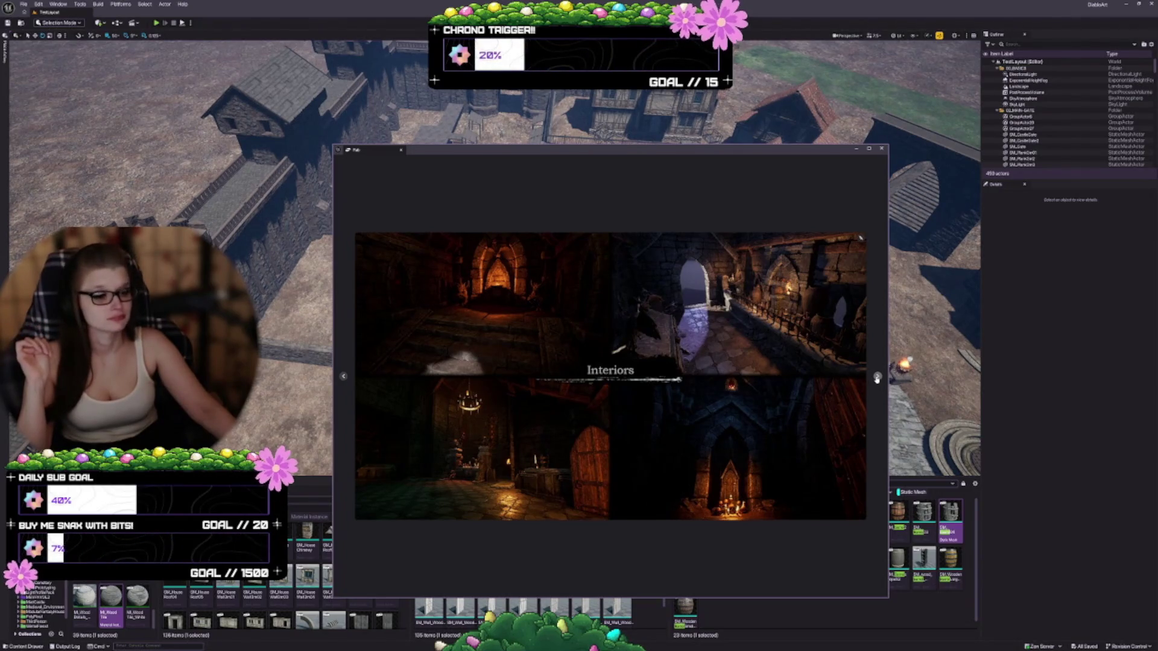
left_click(877, 377)
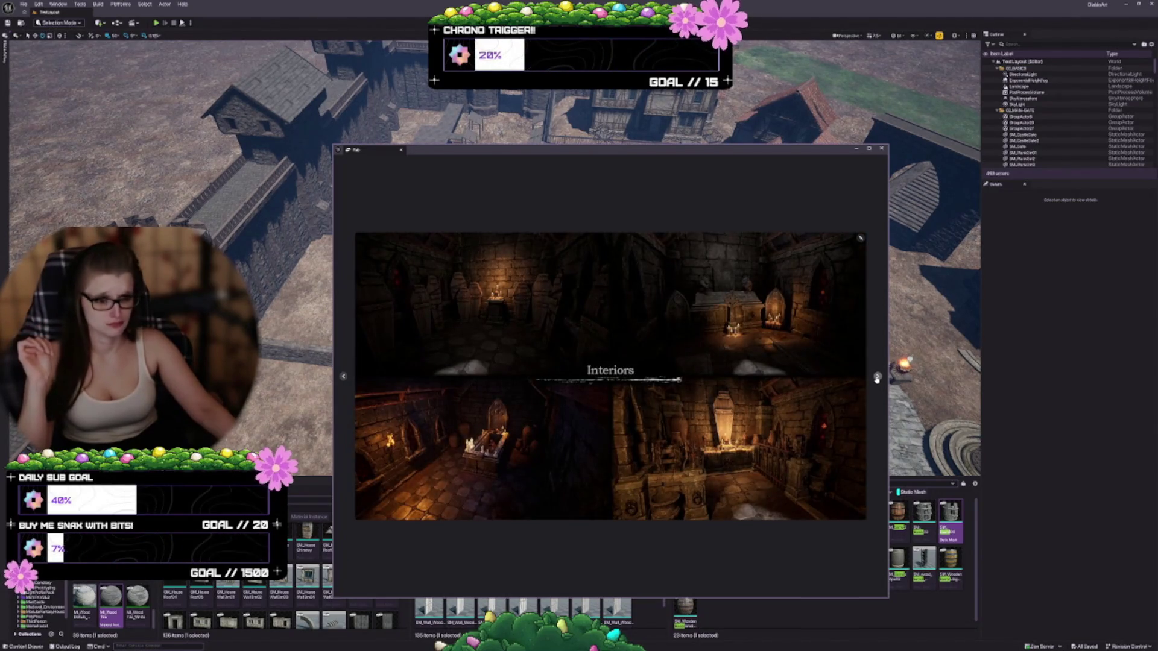
left_click(877, 377)
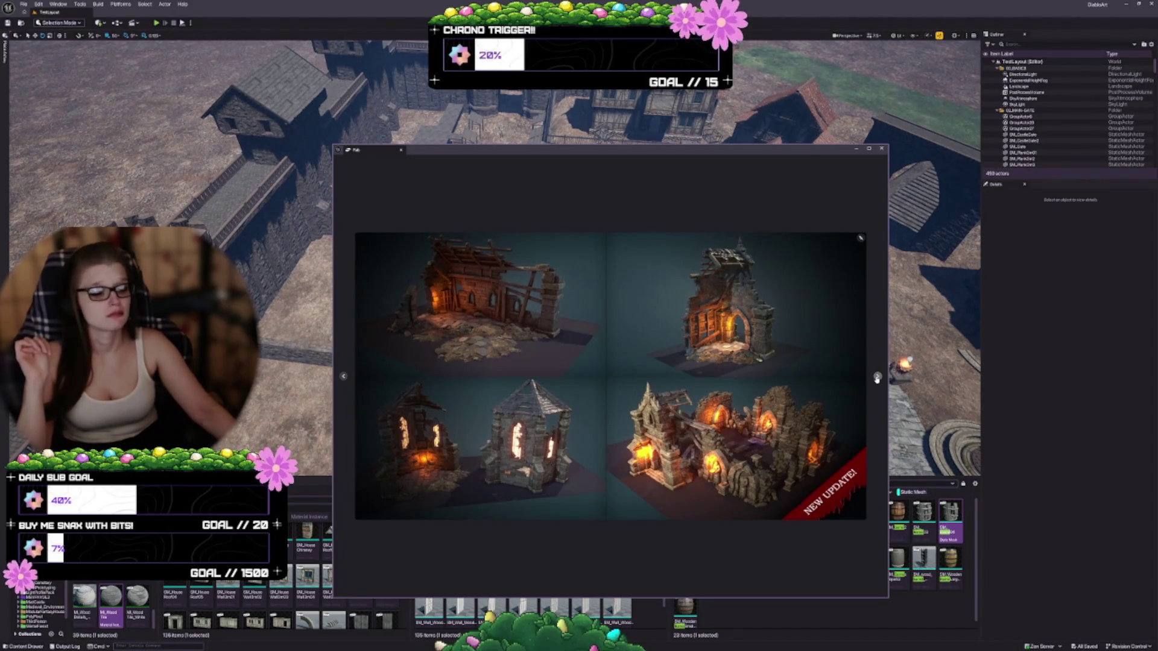
left_click(877, 377)
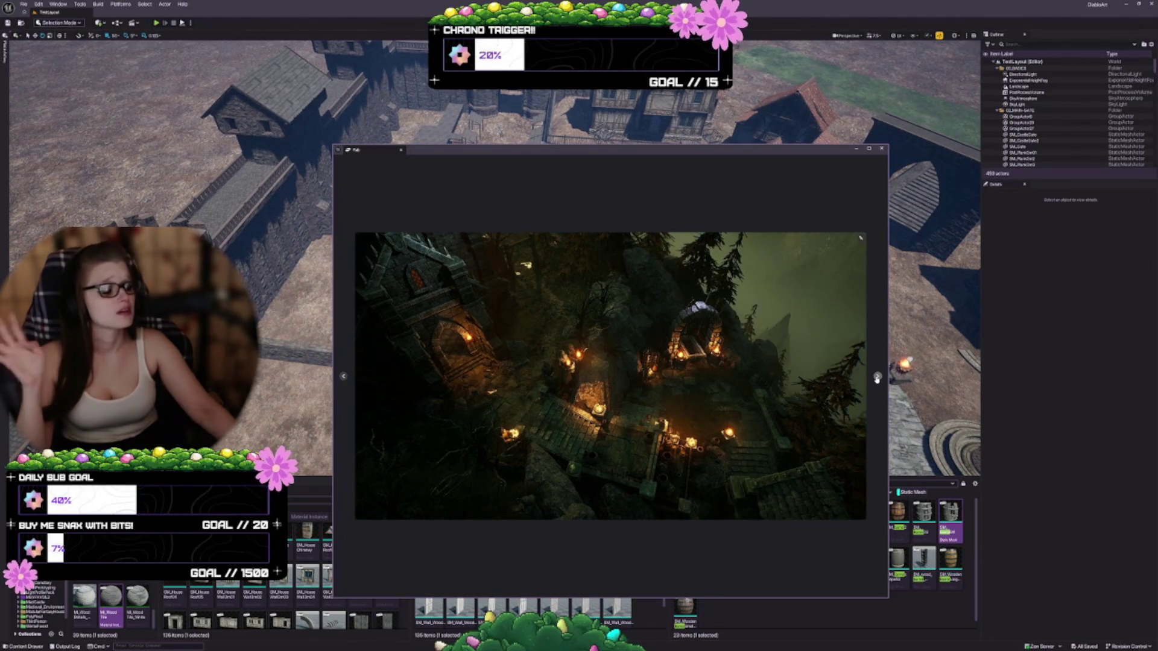
left_click(877, 377)
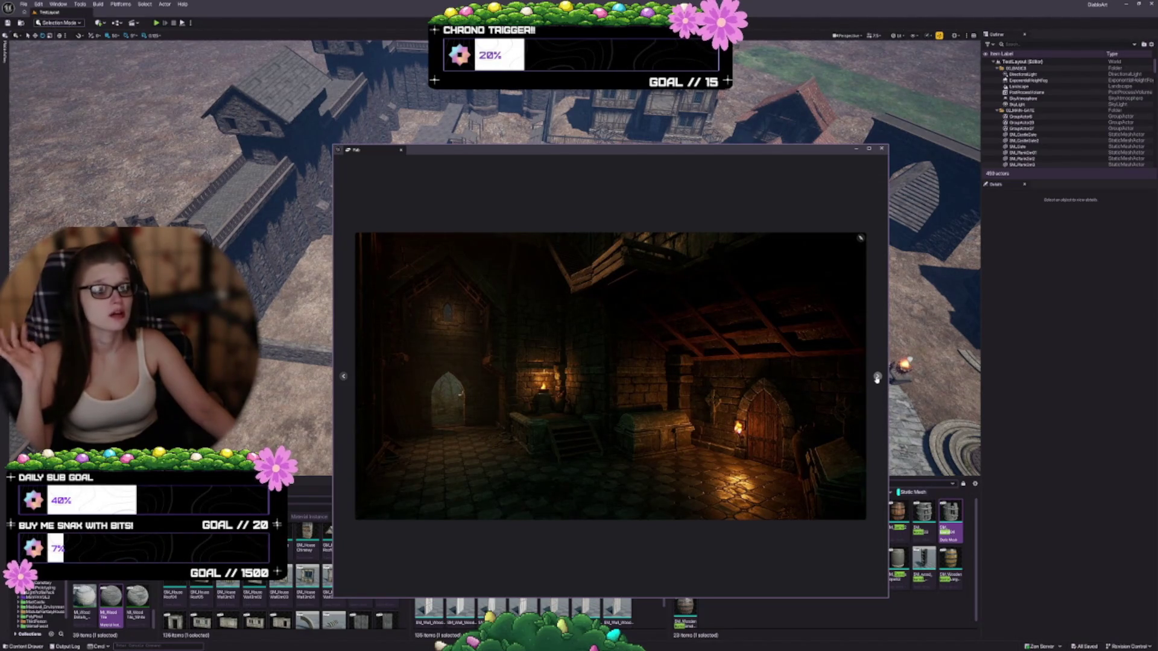
left_click(877, 377)
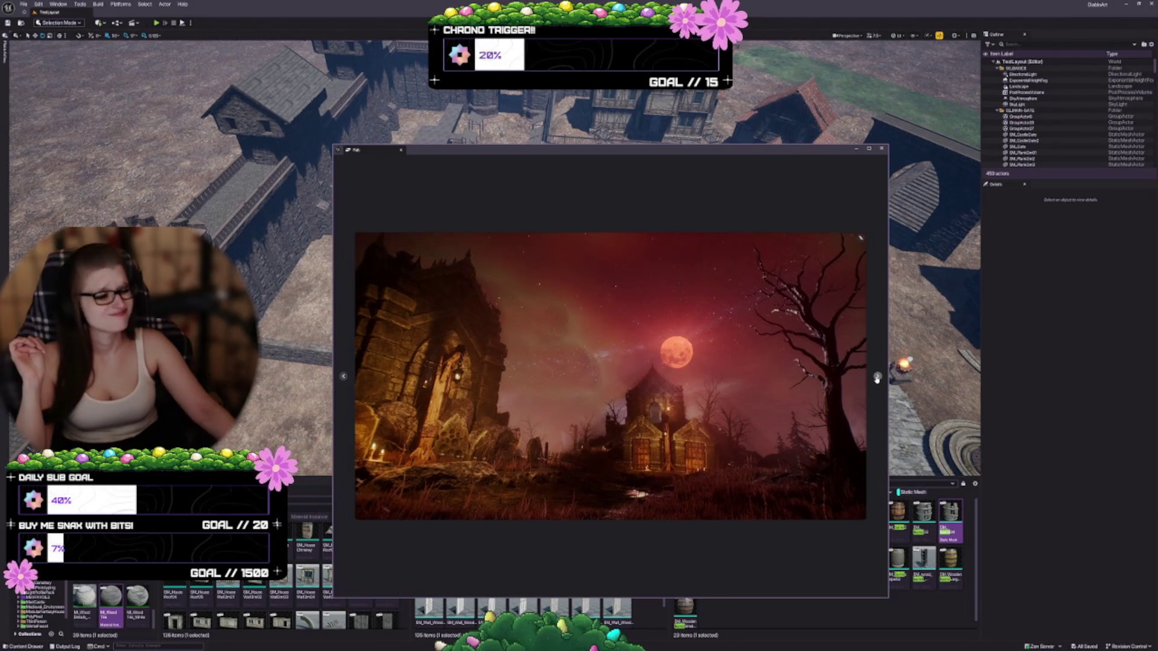
left_click(877, 377)
left_click(877, 377)
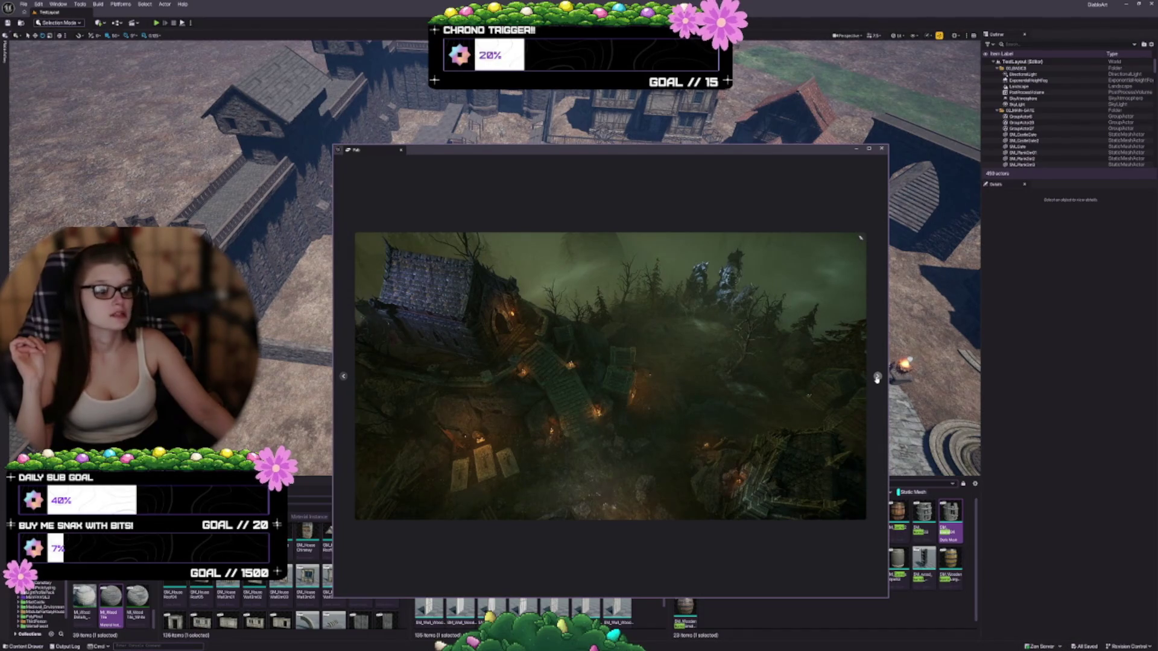
Reach the asset overview image, enlarge the Fab window, and close the lightbox.
left_click(877, 378)
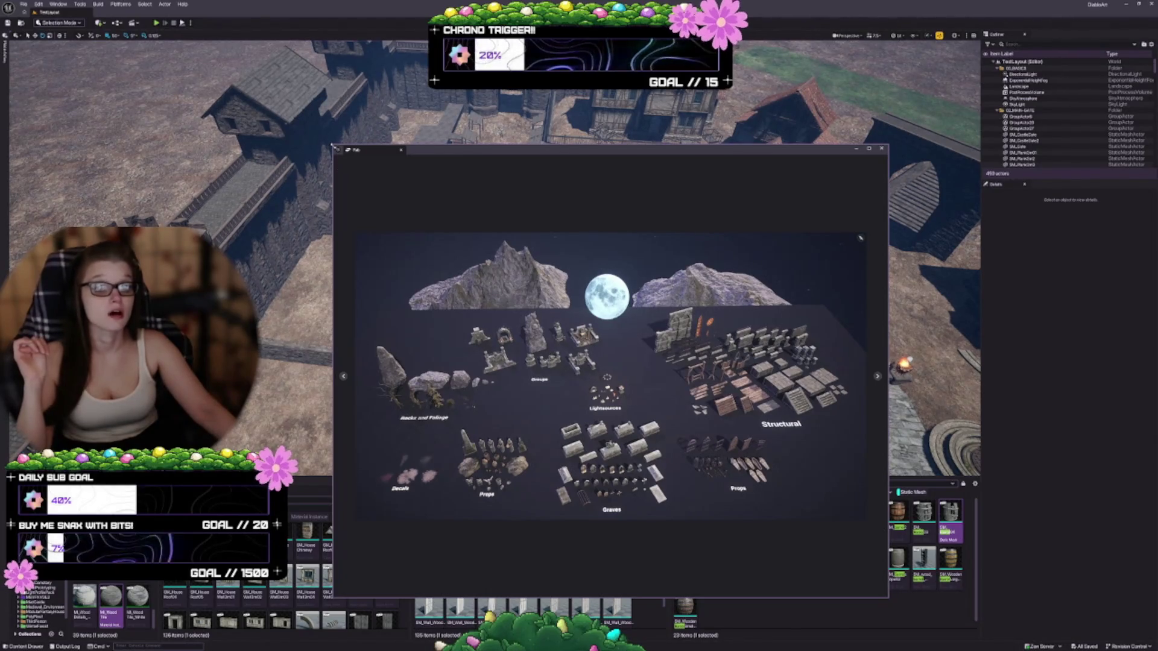
left_click_drag(334, 146, 193, 78)
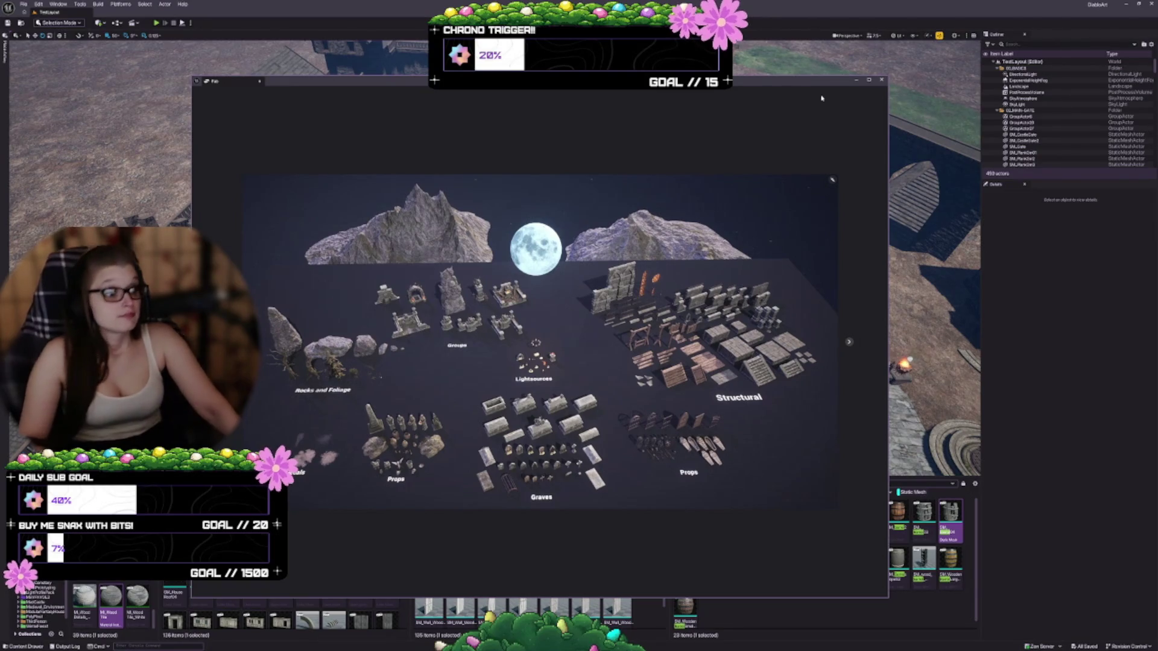
left_click(832, 182)
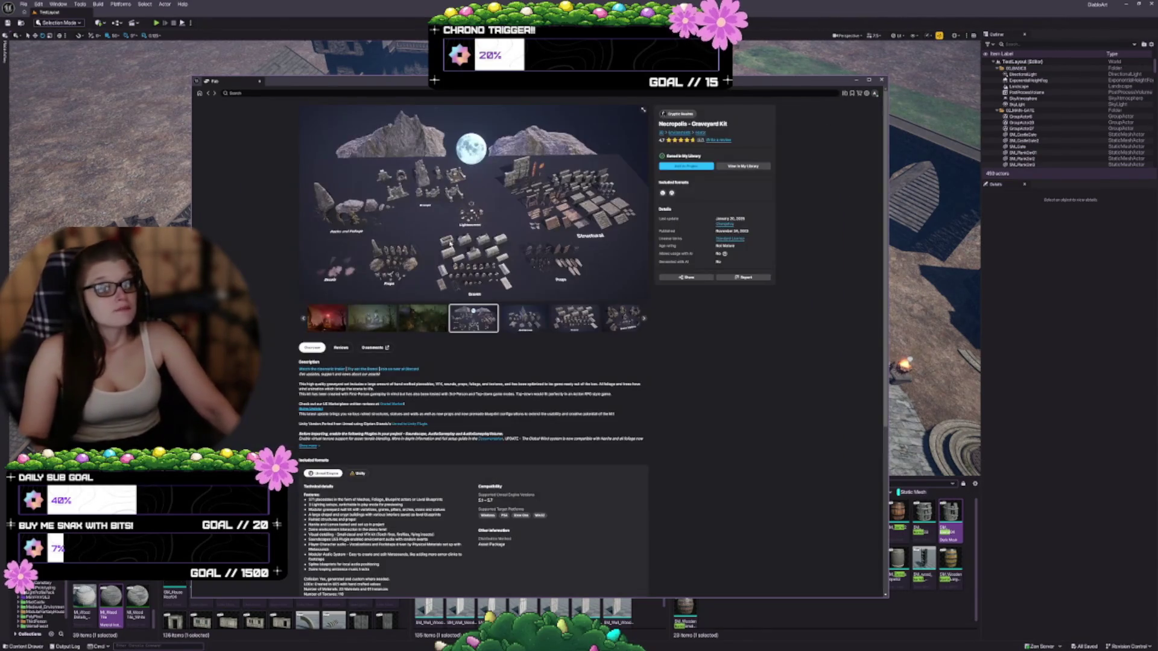
Use the Fab back arrow to leave Necropolis for the My Library grid.
left_click(208, 95)
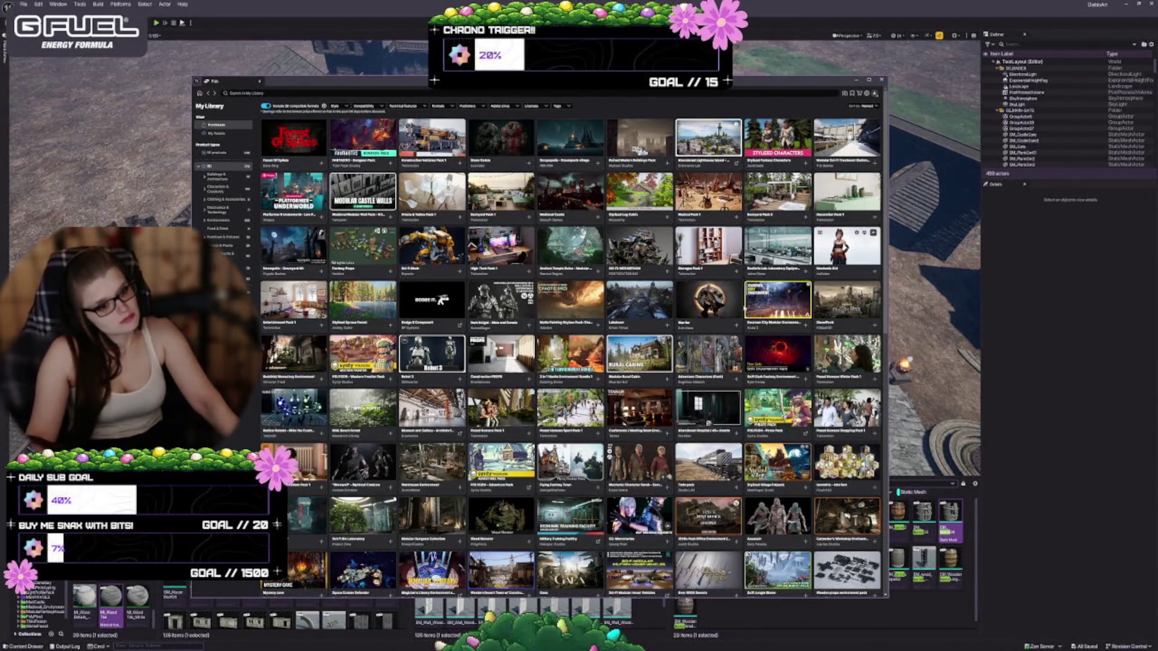
left_click(777, 299)
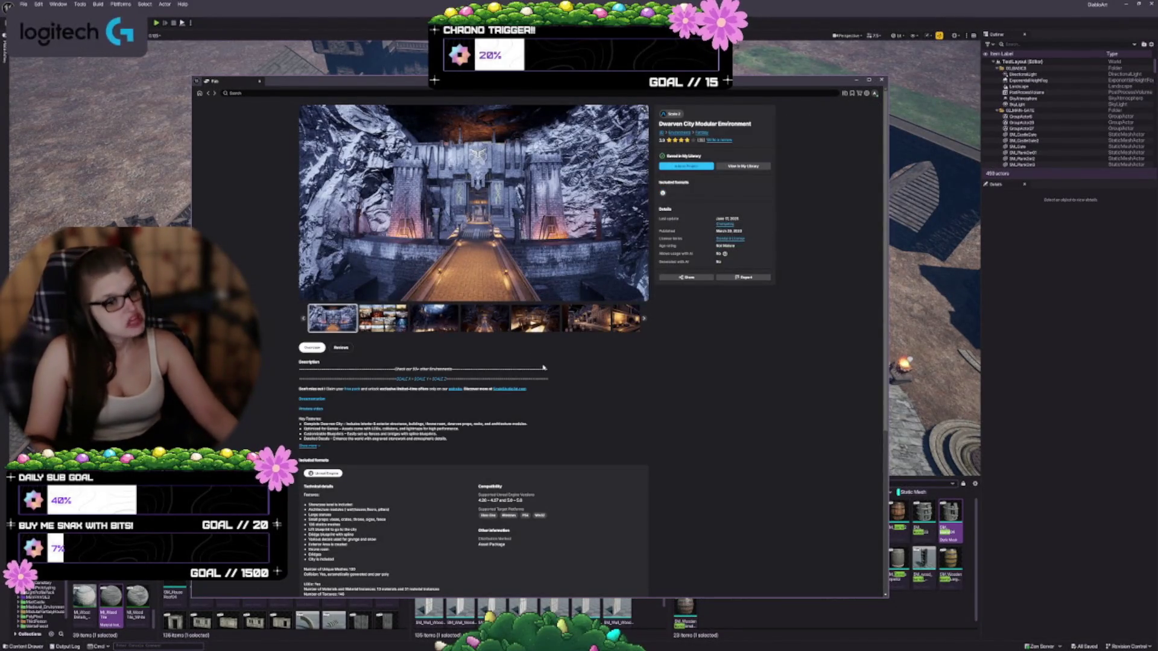
left_click(393, 327)
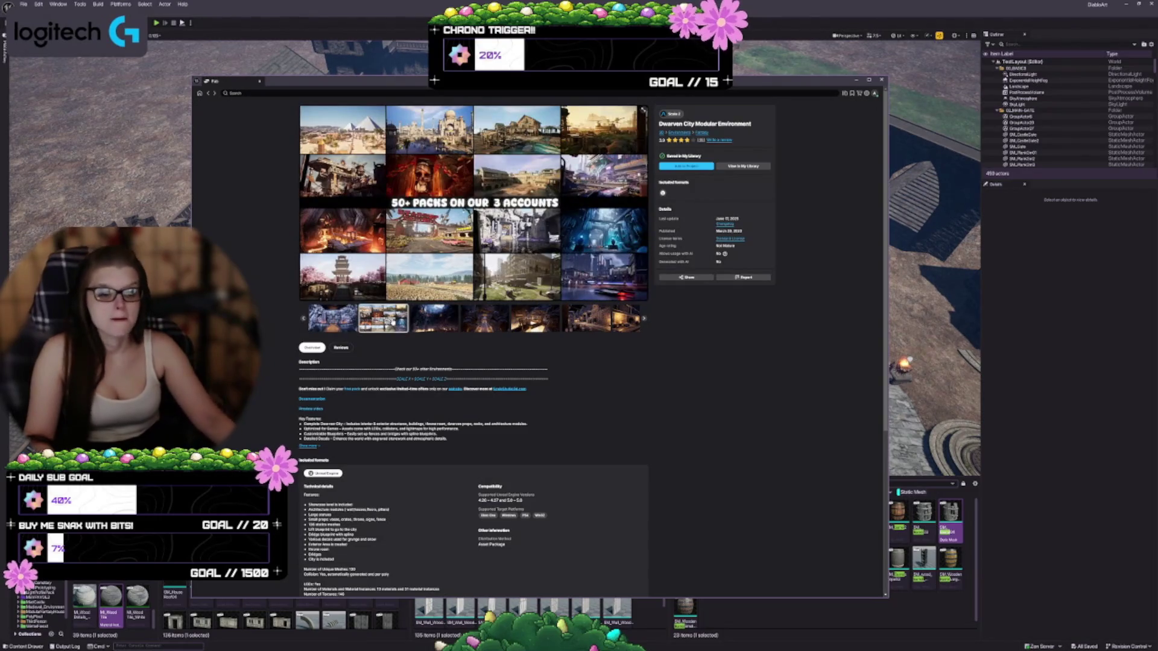
left_click(332, 317)
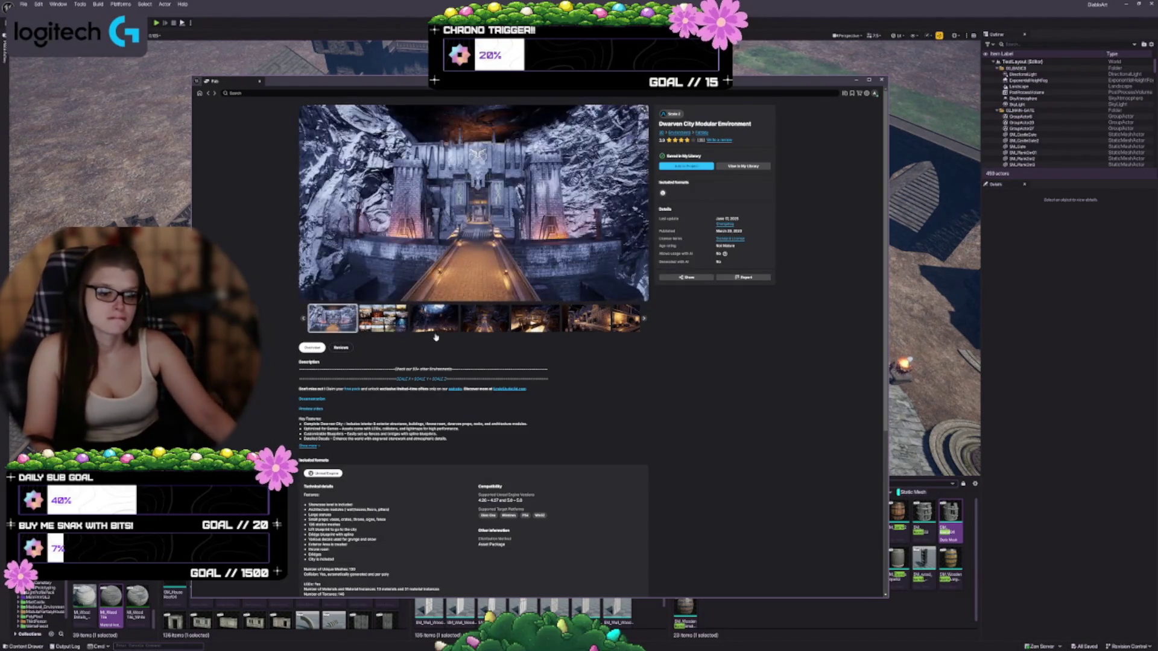
left_click(428, 311)
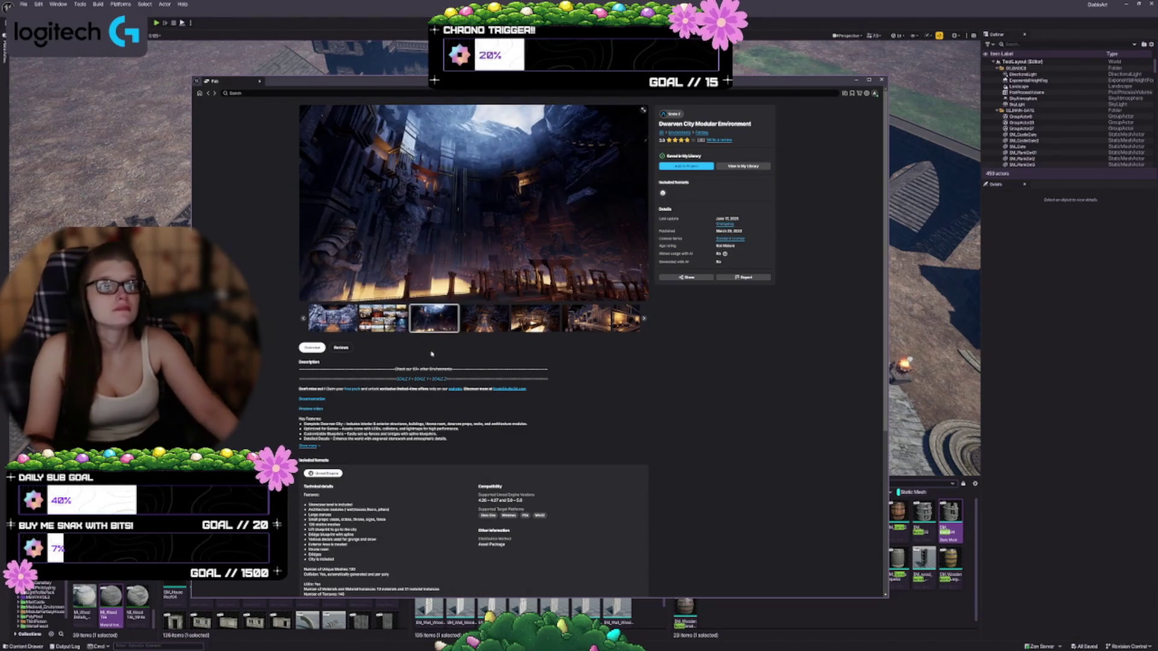
left_click(470, 319)
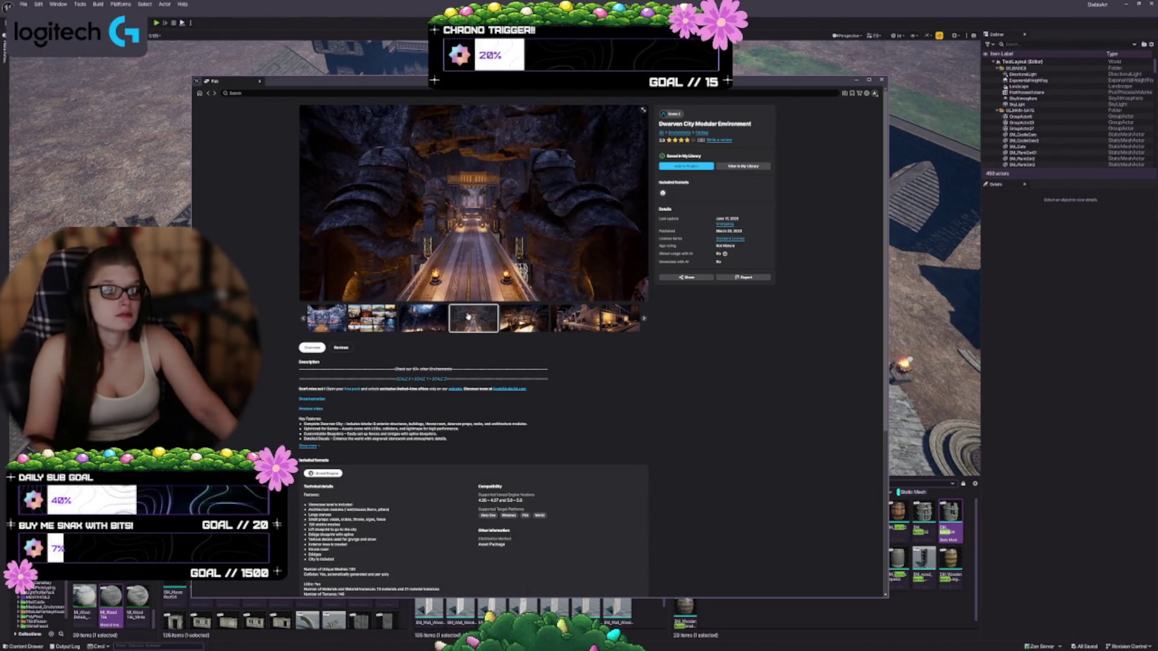
left_click(208, 93)
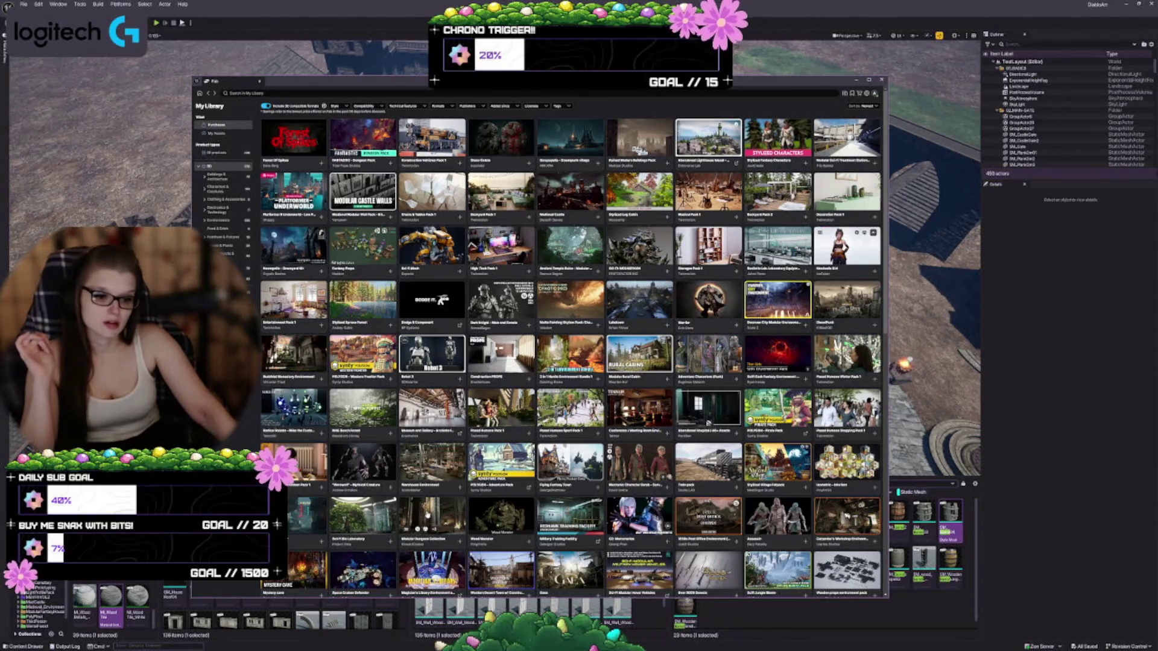
Open the Modular Dungeon Collection, expand its main image, and advance to the cauldron room.
left_click(427, 513)
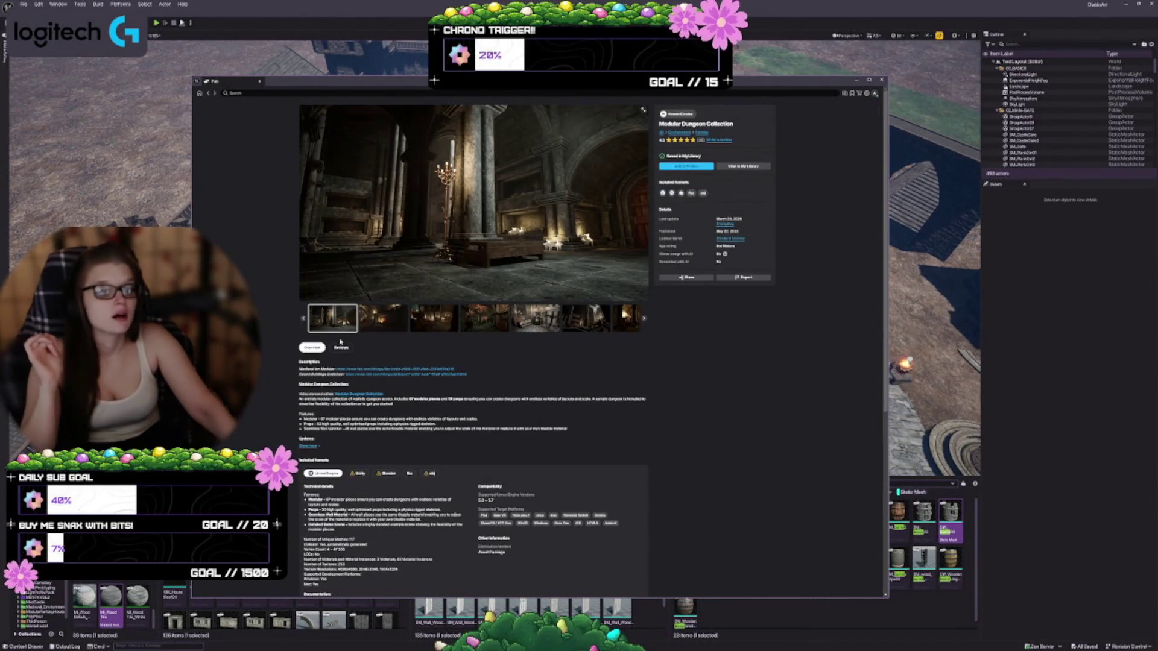
left_click(644, 113)
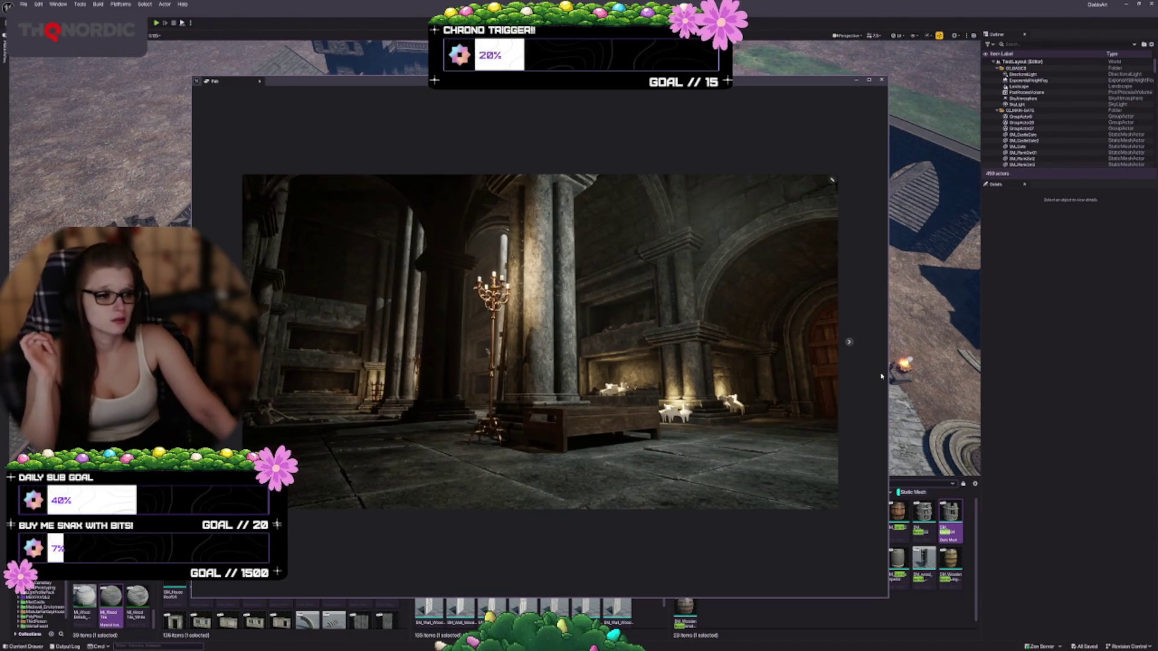
left_click(849, 342)
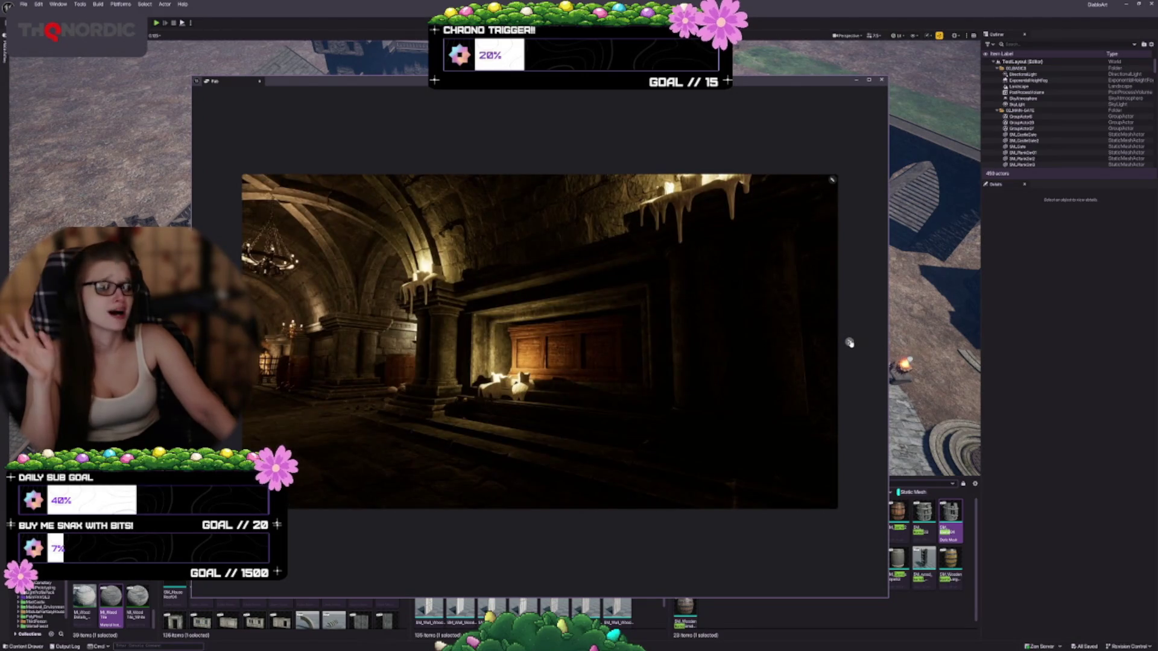
left_click(849, 342)
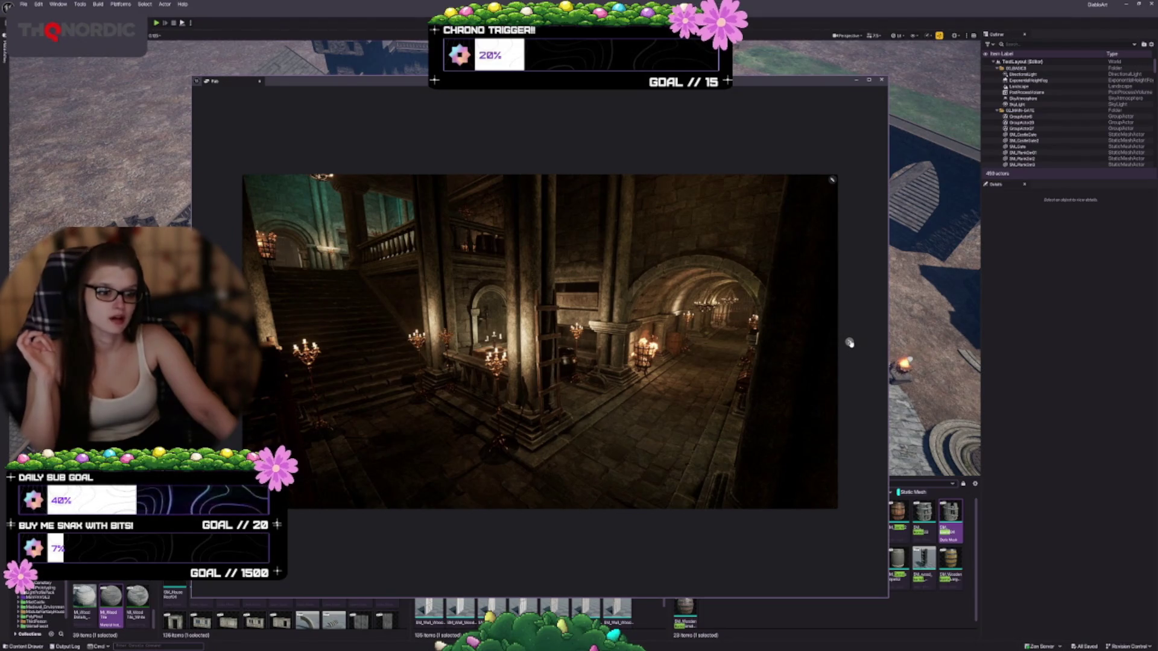
left_click(849, 342)
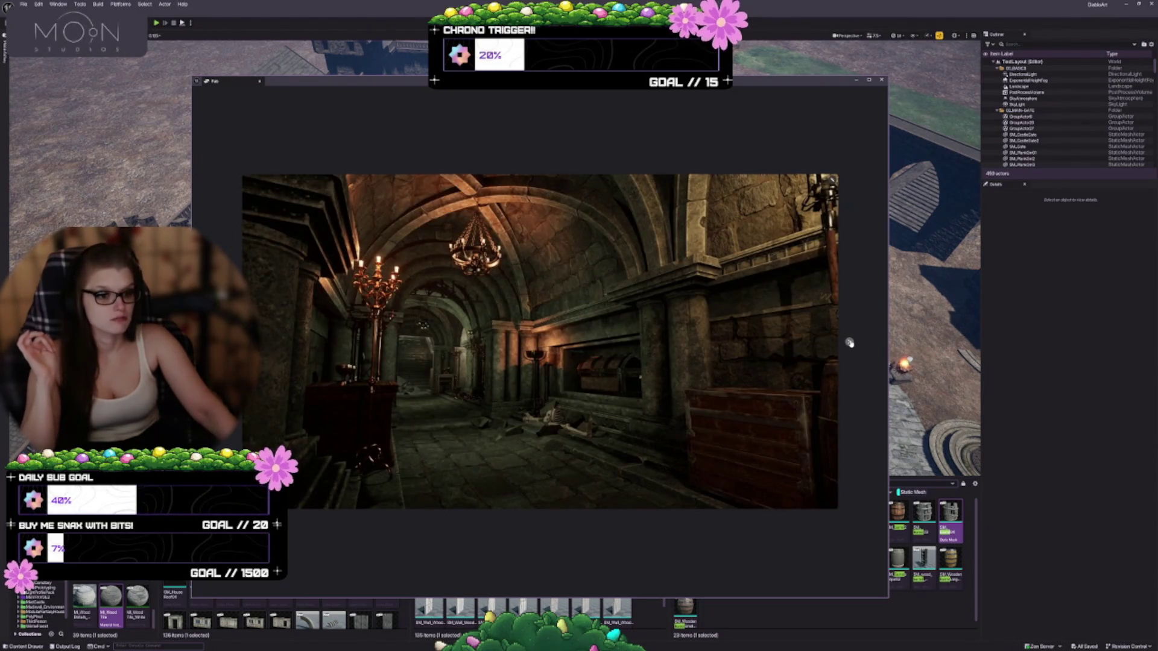
left_click(849, 342)
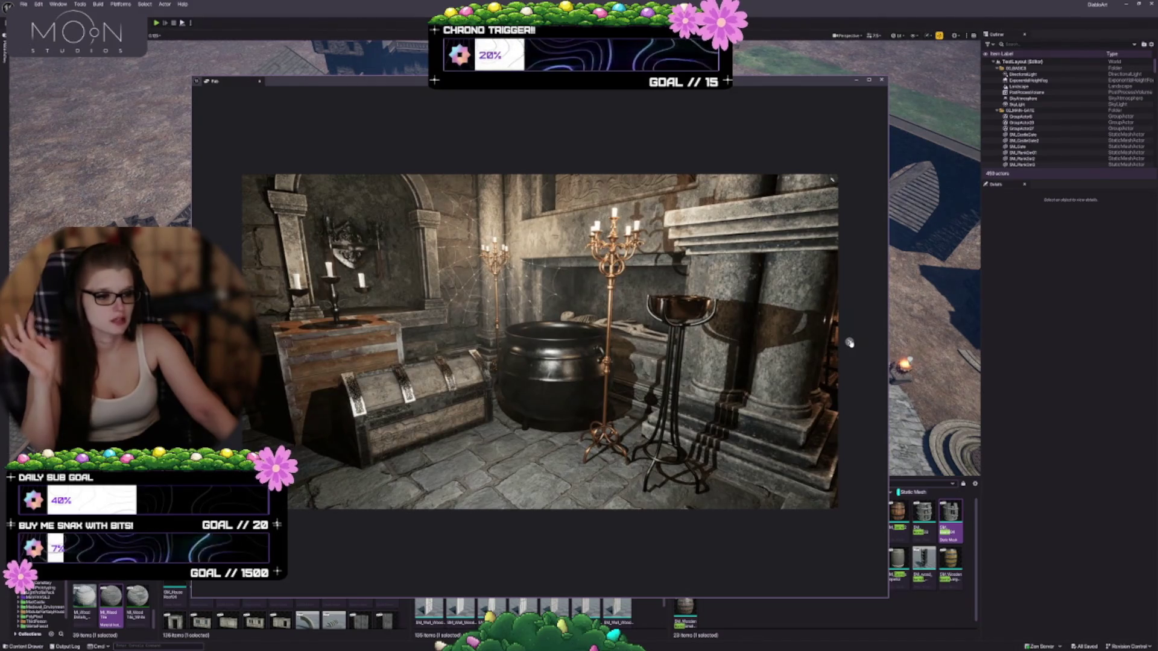
Keep advancing the dungeon previews past the crypt wall to the stone pieces overview.
left_click(850, 342)
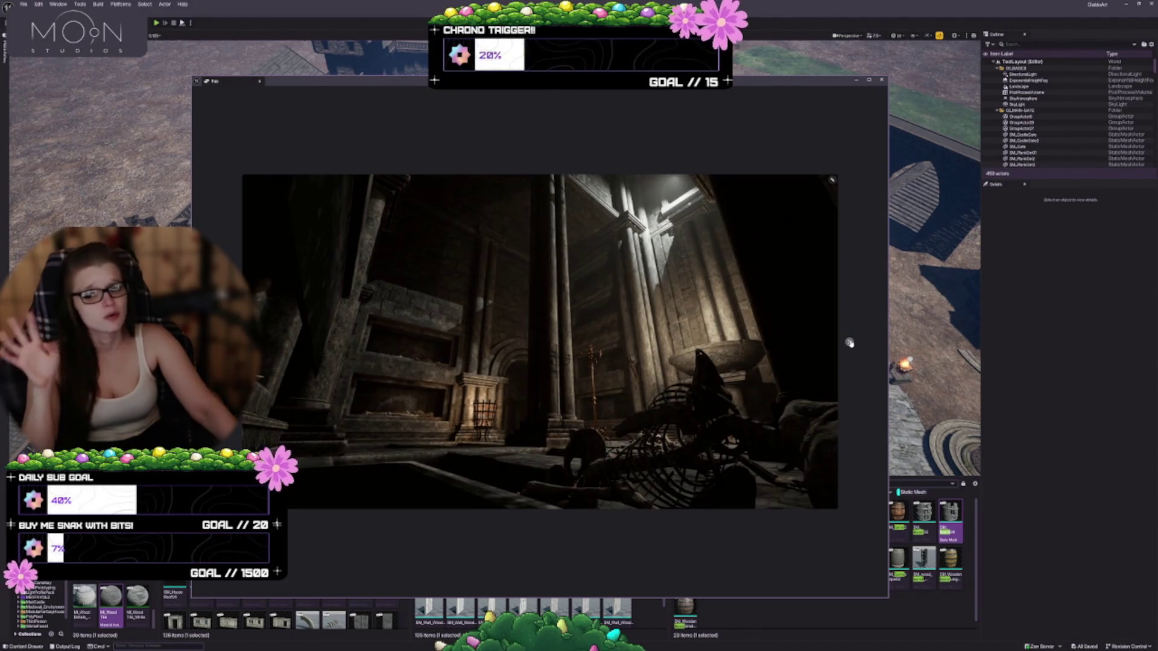
left_click(849, 342)
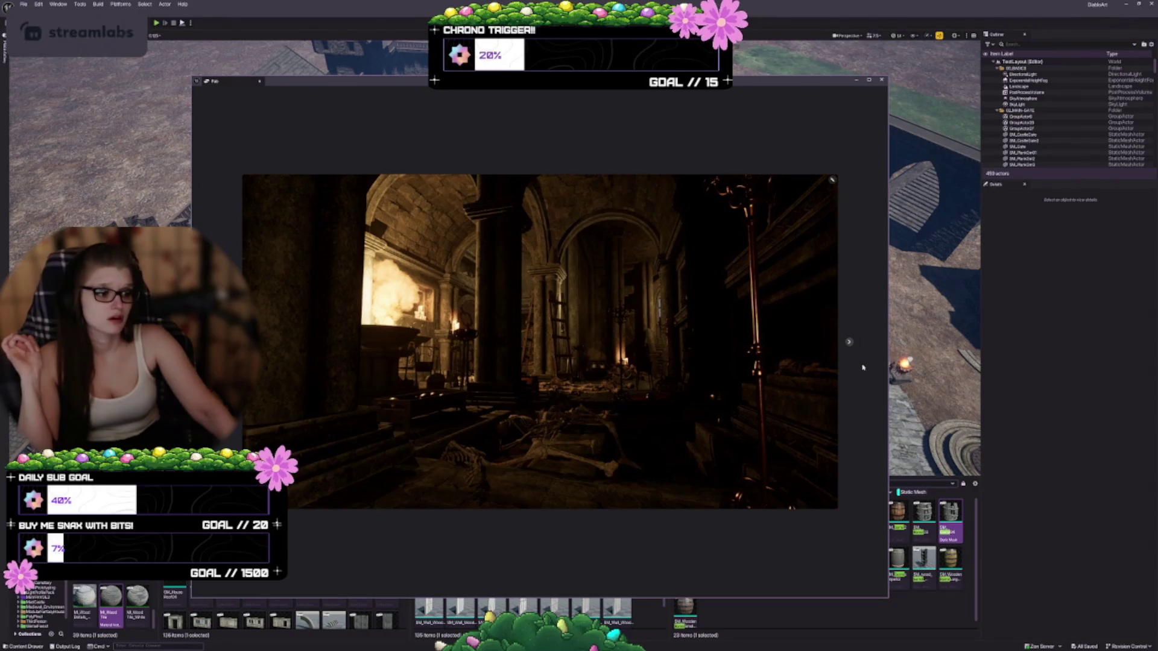
left_click(849, 342)
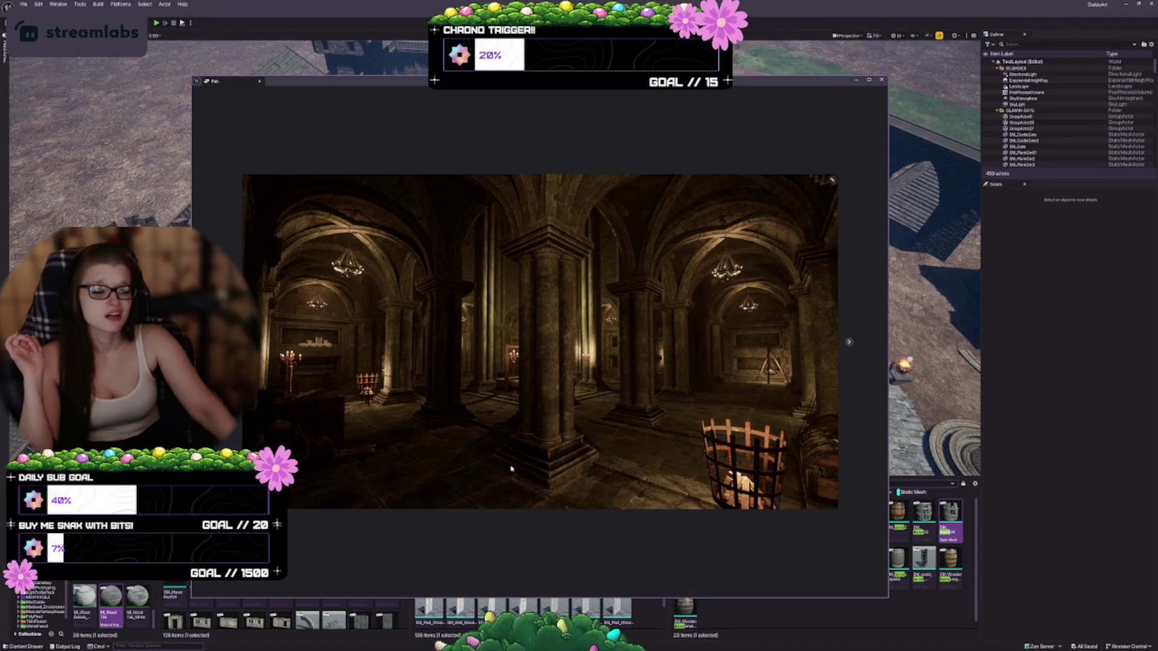
left_click(850, 343)
left_click(849, 344)
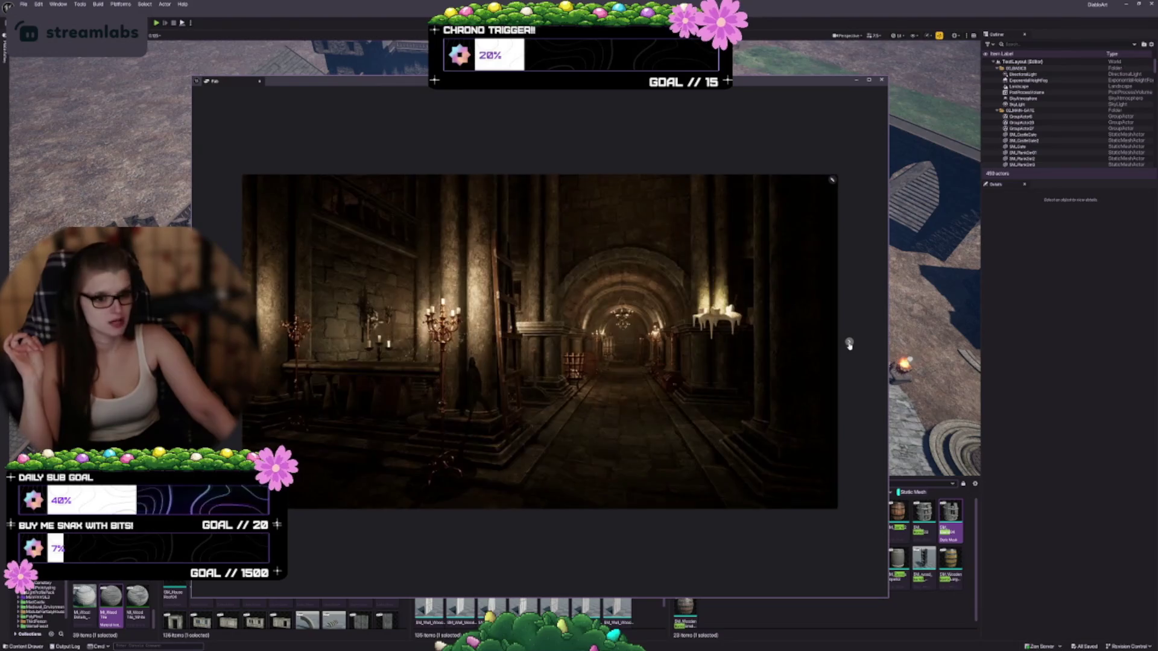
left_click(850, 343)
left_click(850, 344)
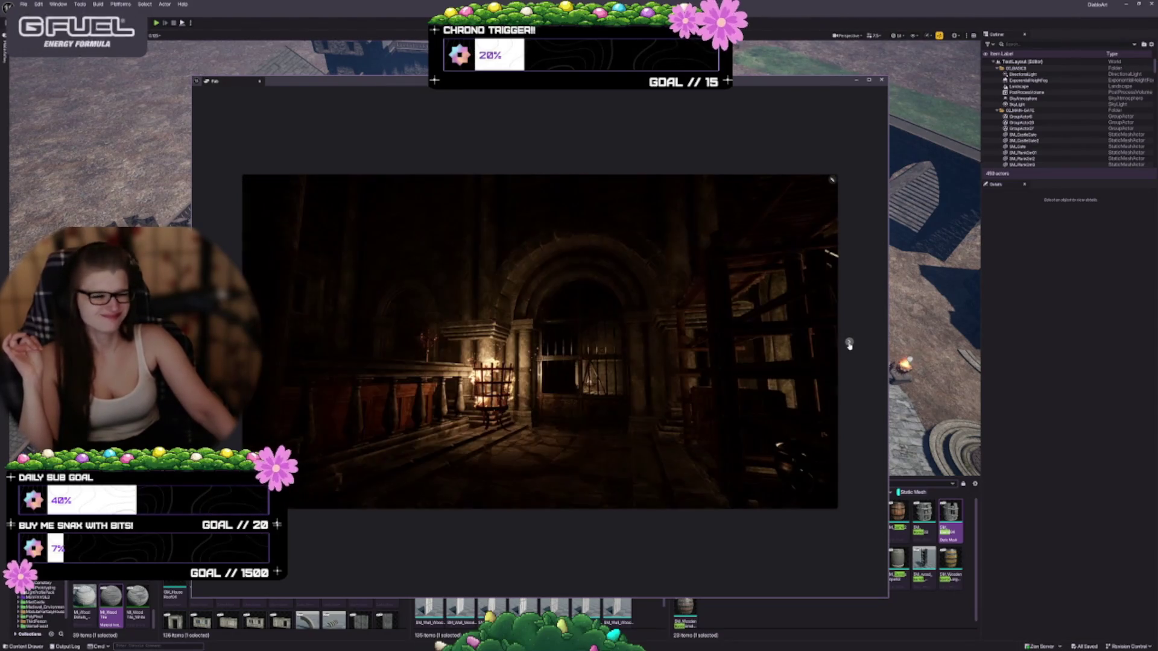
left_click(849, 343)
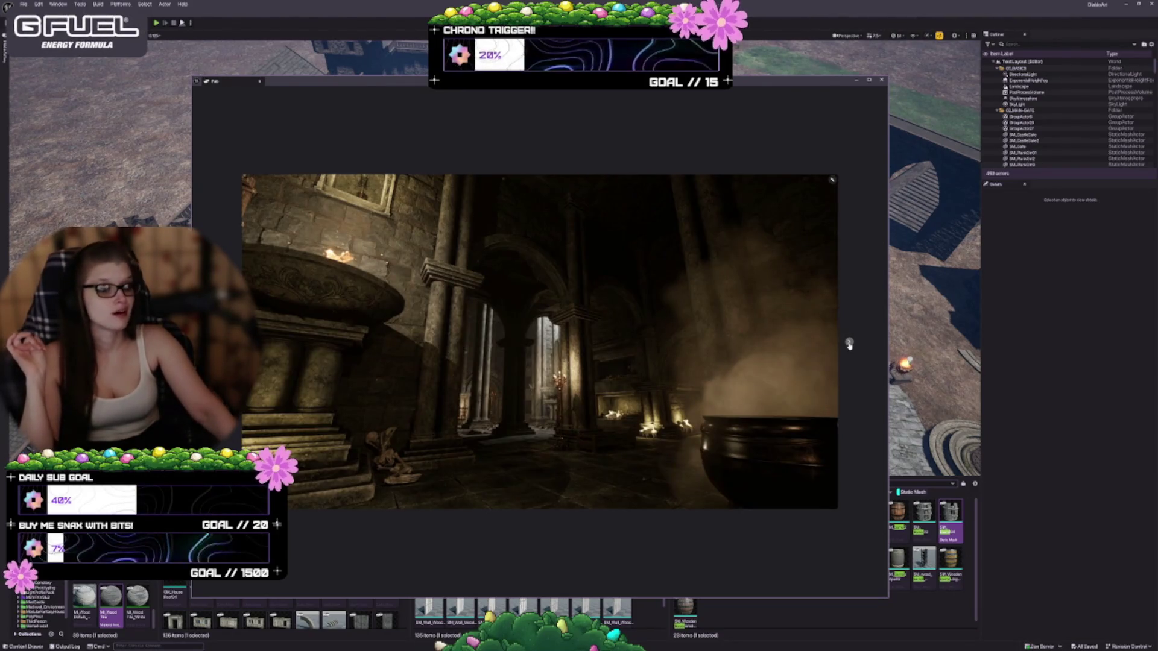
left_click(849, 344)
left_click(849, 343)
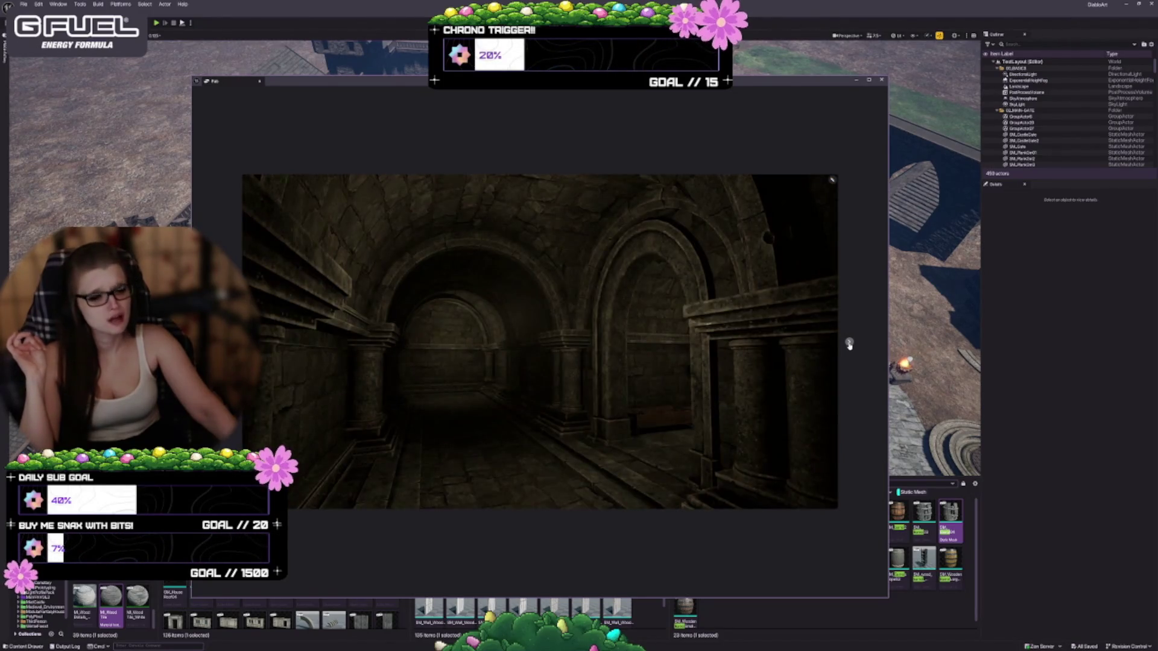
left_click(849, 344)
left_click(849, 343)
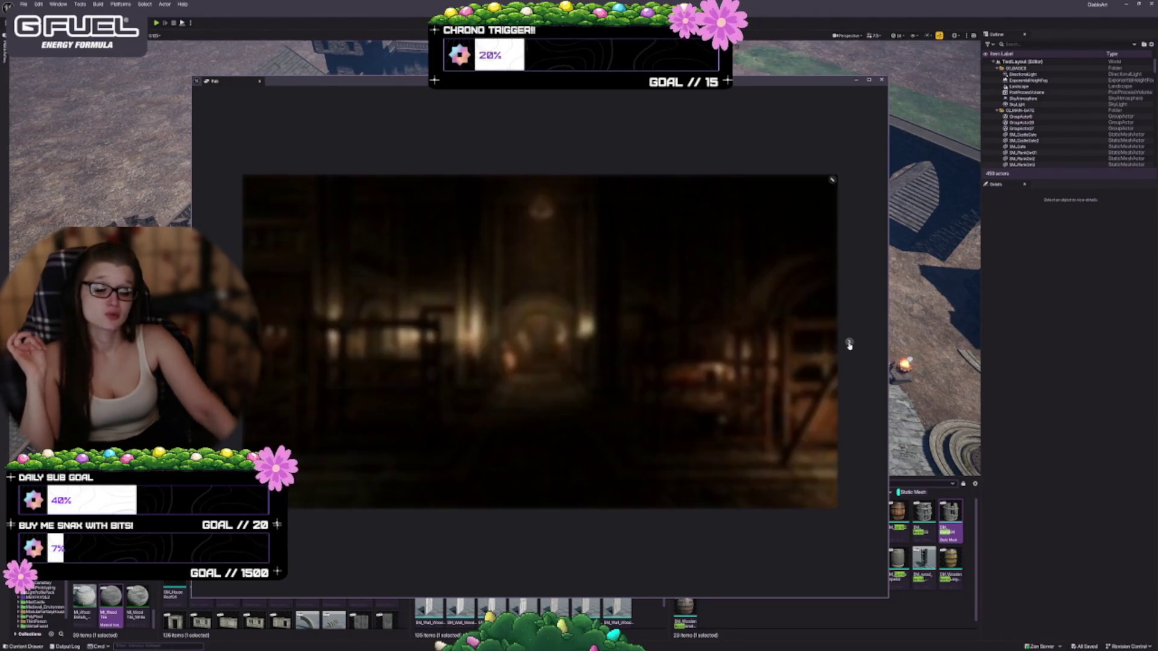
left_click(850, 343)
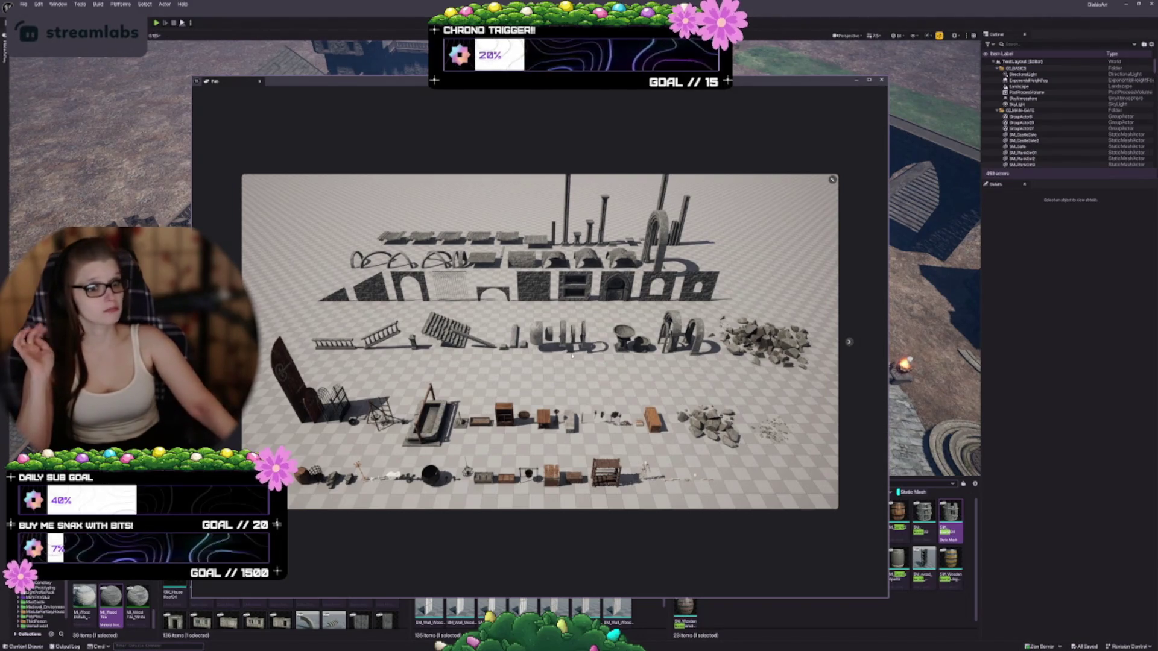
View the content browser, wireframe and castle layout images, then close the viewer and return to My Library.
left_click(850, 342)
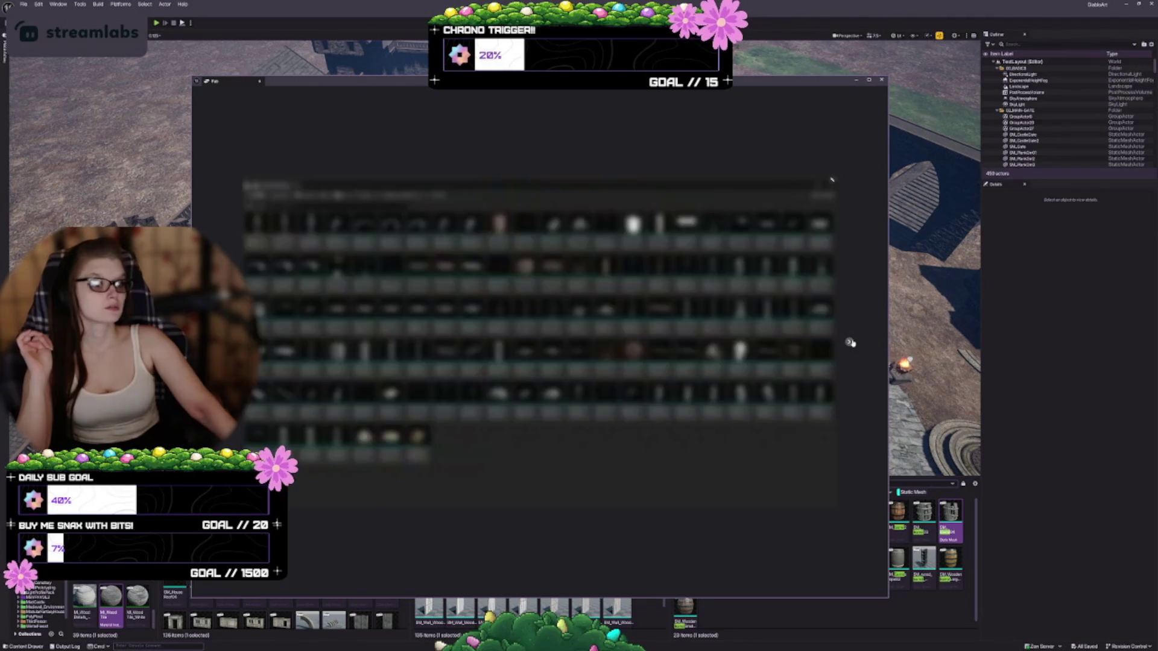
left_click(850, 342)
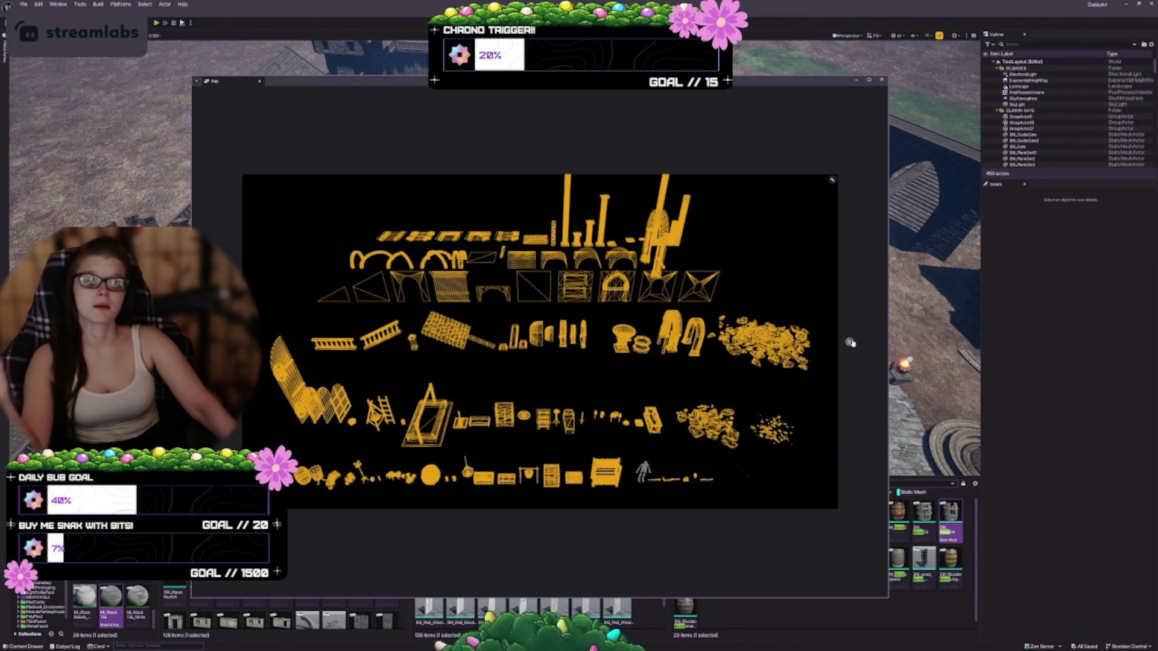
left_click(850, 342)
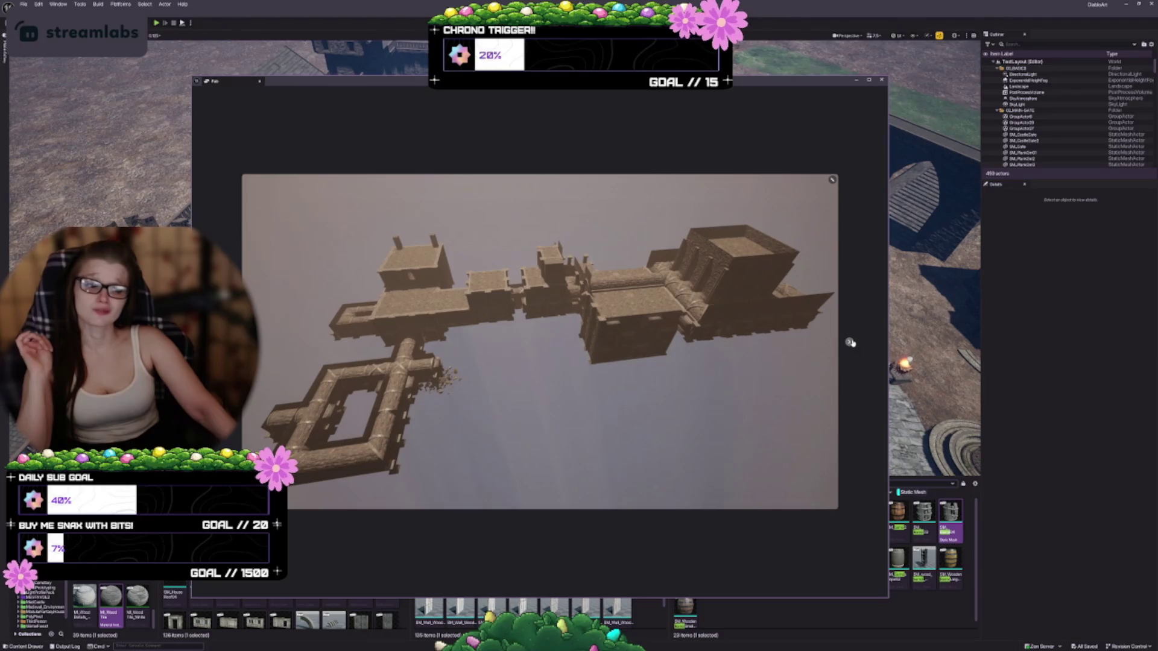
left_click(850, 342)
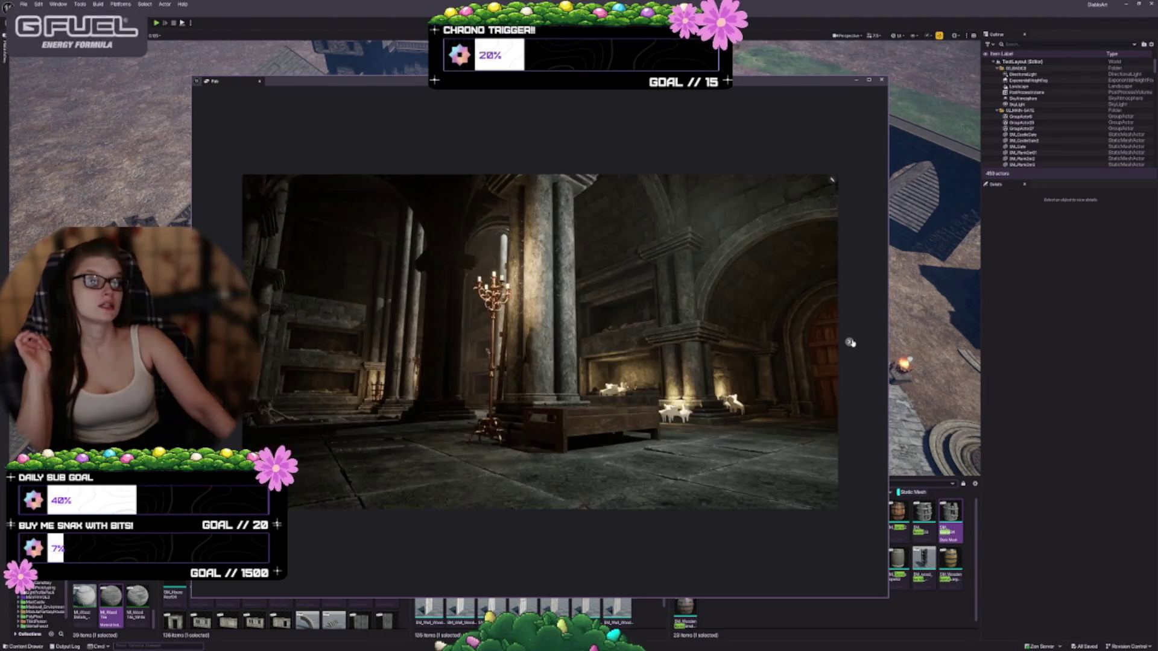
left_click(831, 182)
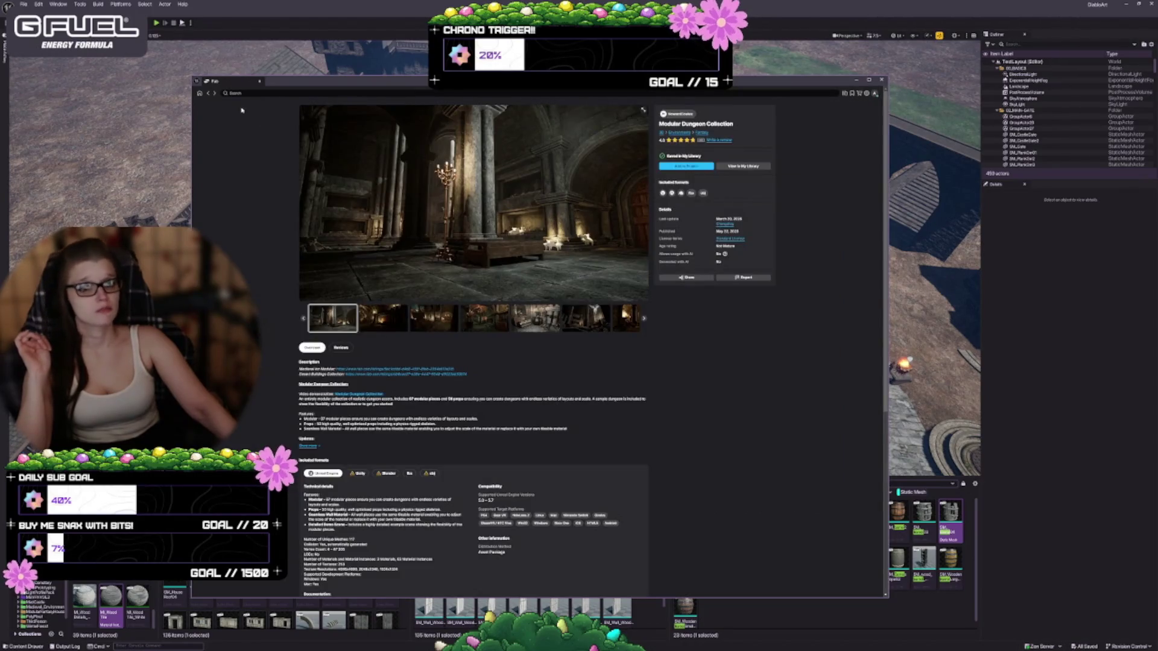
left_click(209, 94)
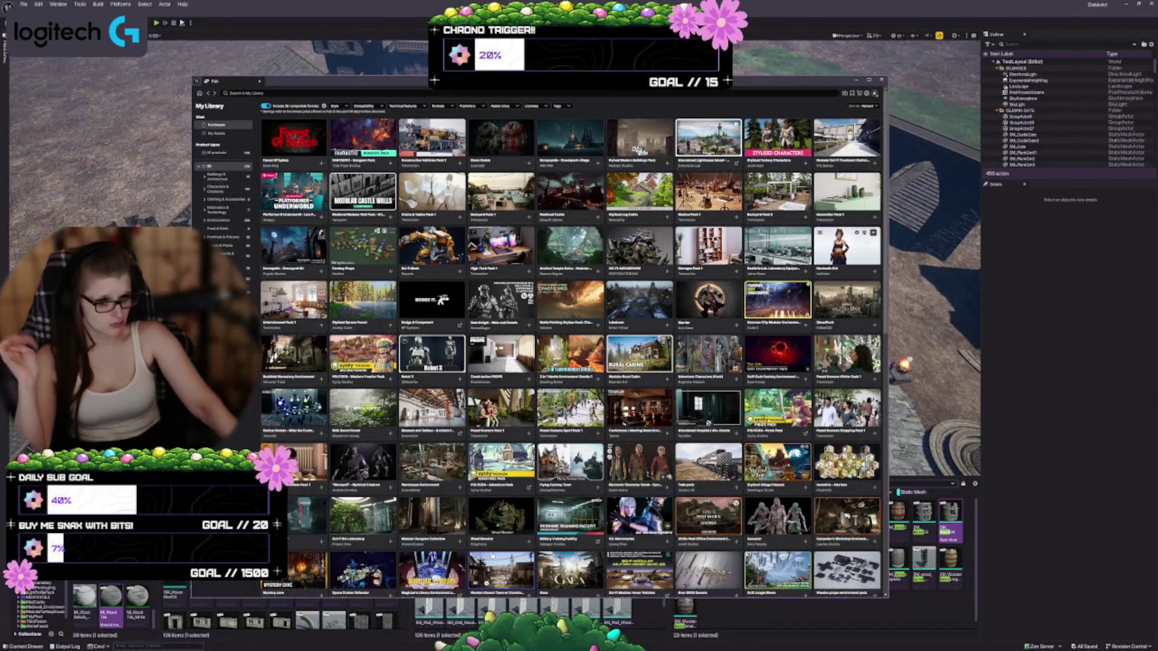
scroll(407, 535, "down", 2)
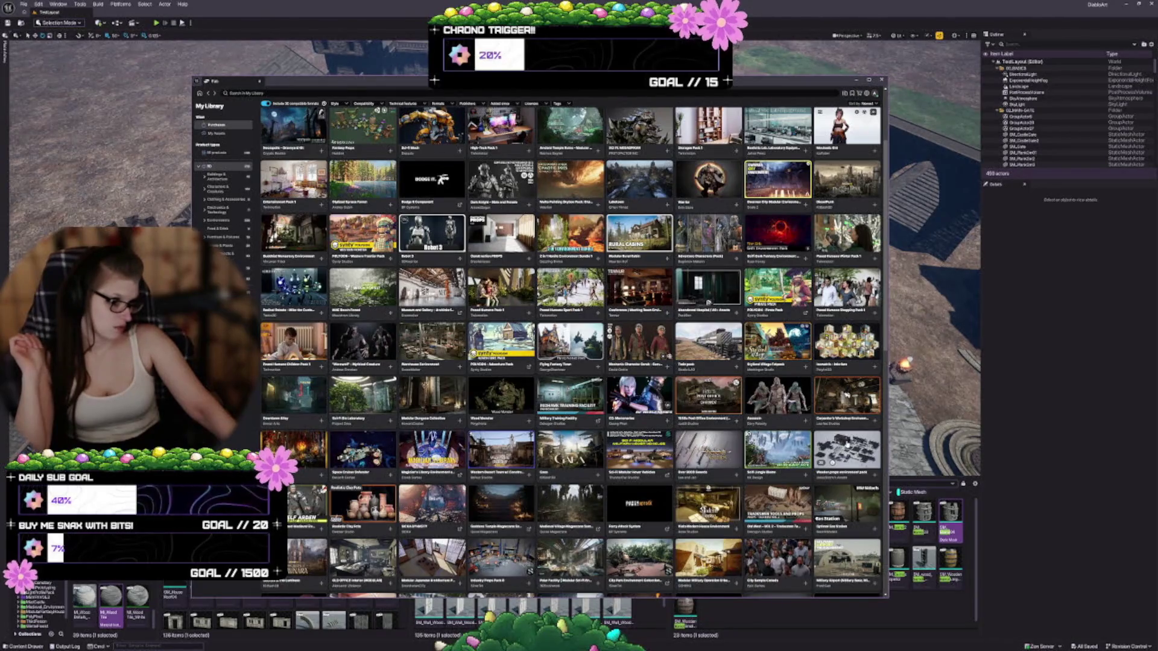
scroll(572, 352, "down", 1)
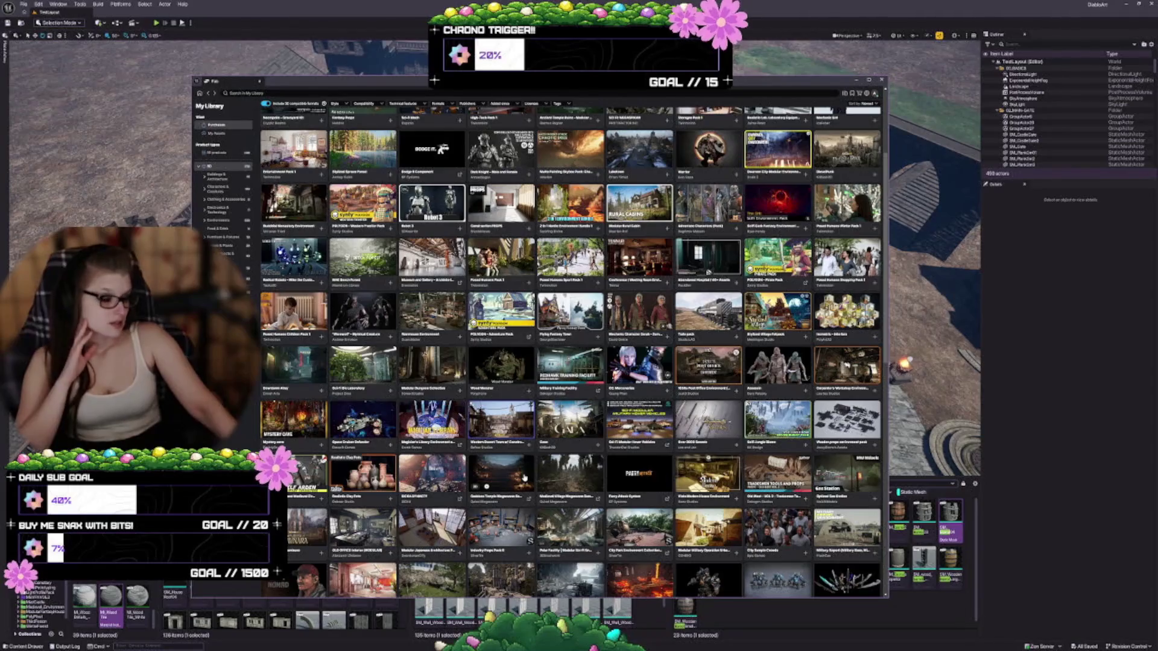
scroll(482, 483, "down", 2)
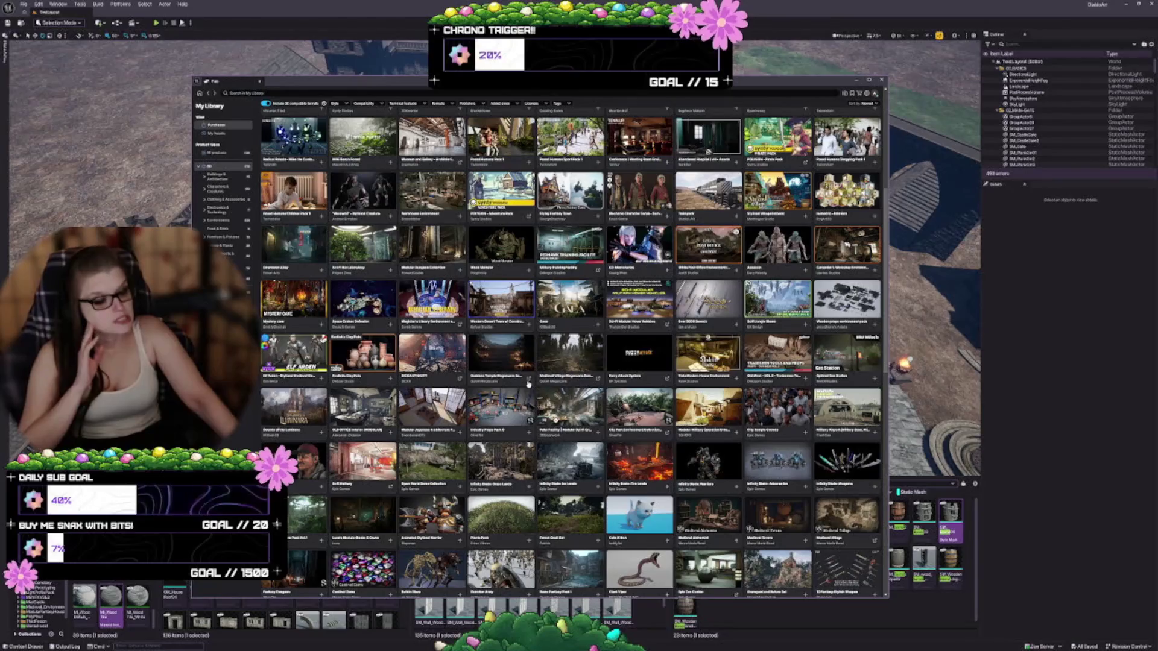
left_click(501, 298)
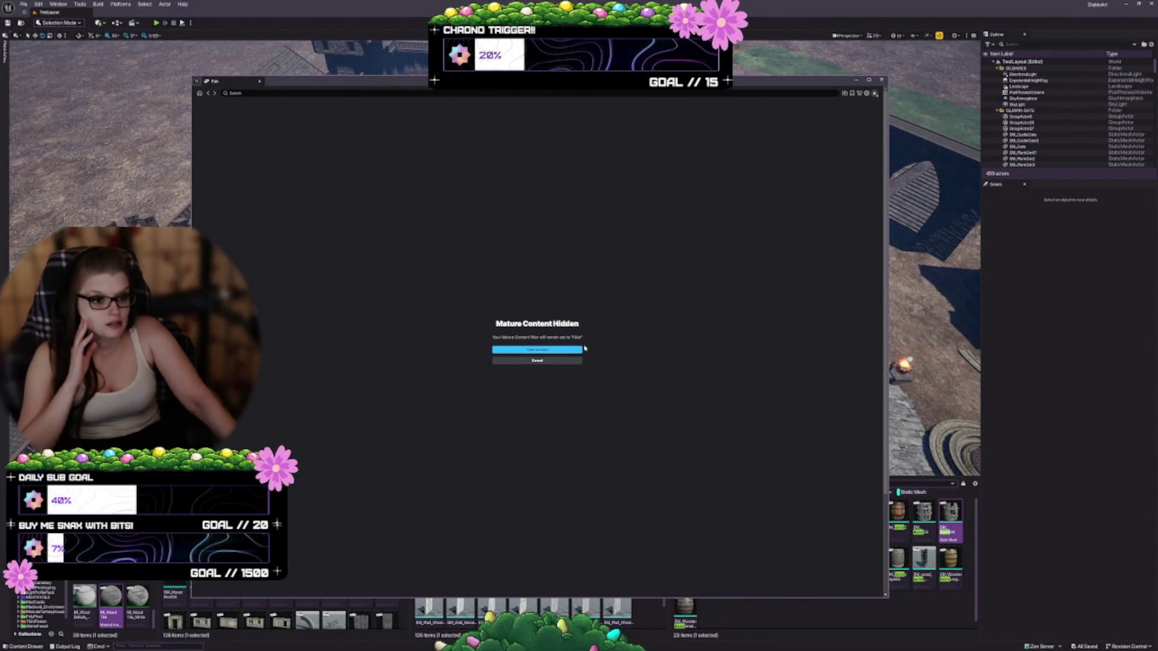
left_click(538, 362)
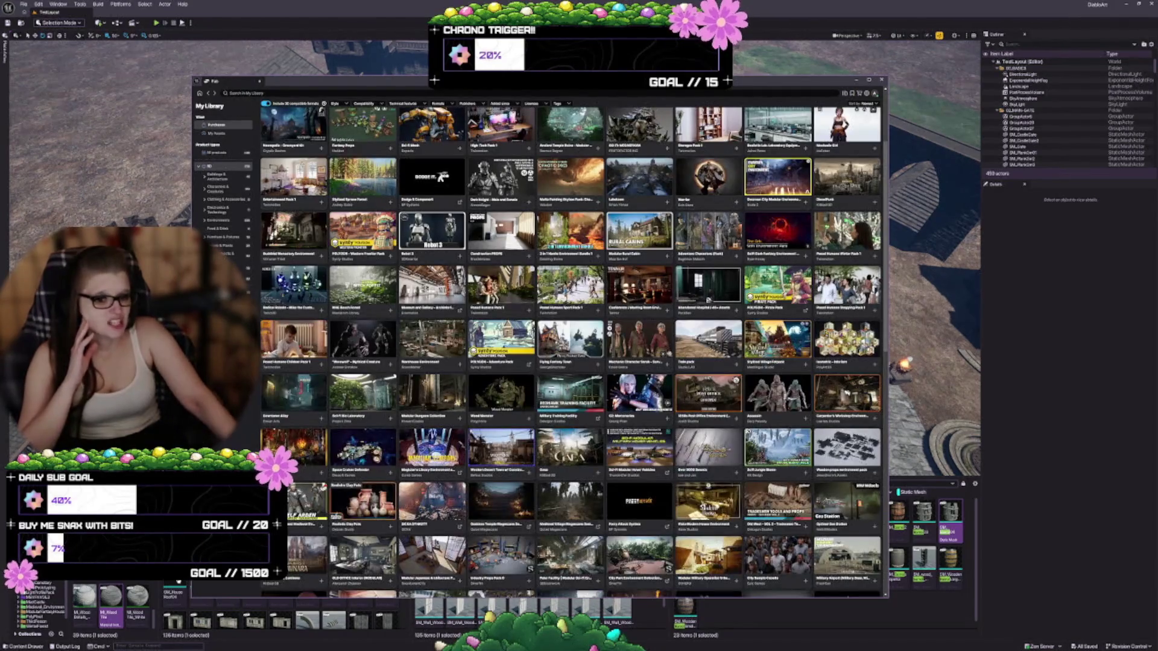
scroll(445, 527, "down", 3)
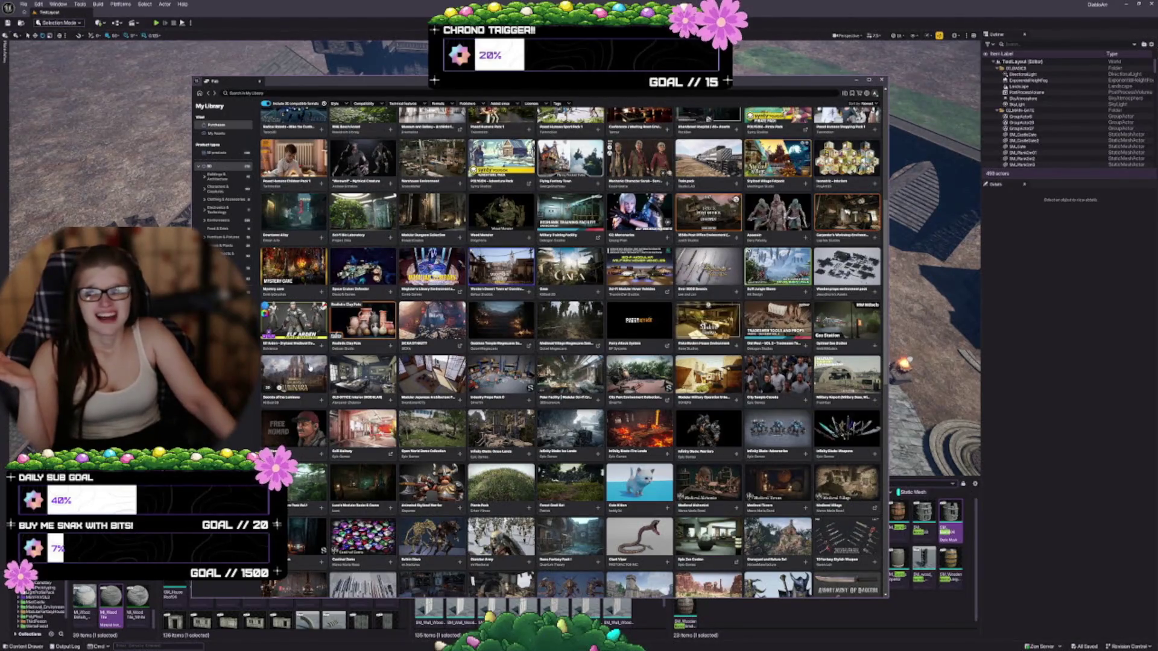
left_click(882, 79)
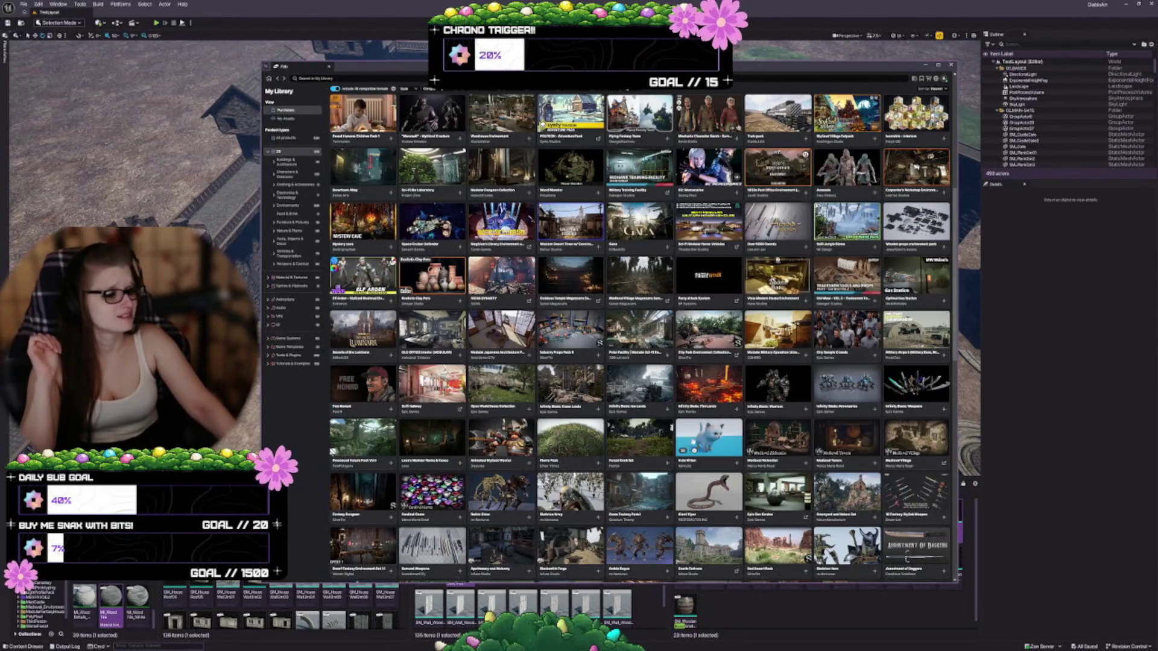
left_click(847, 435)
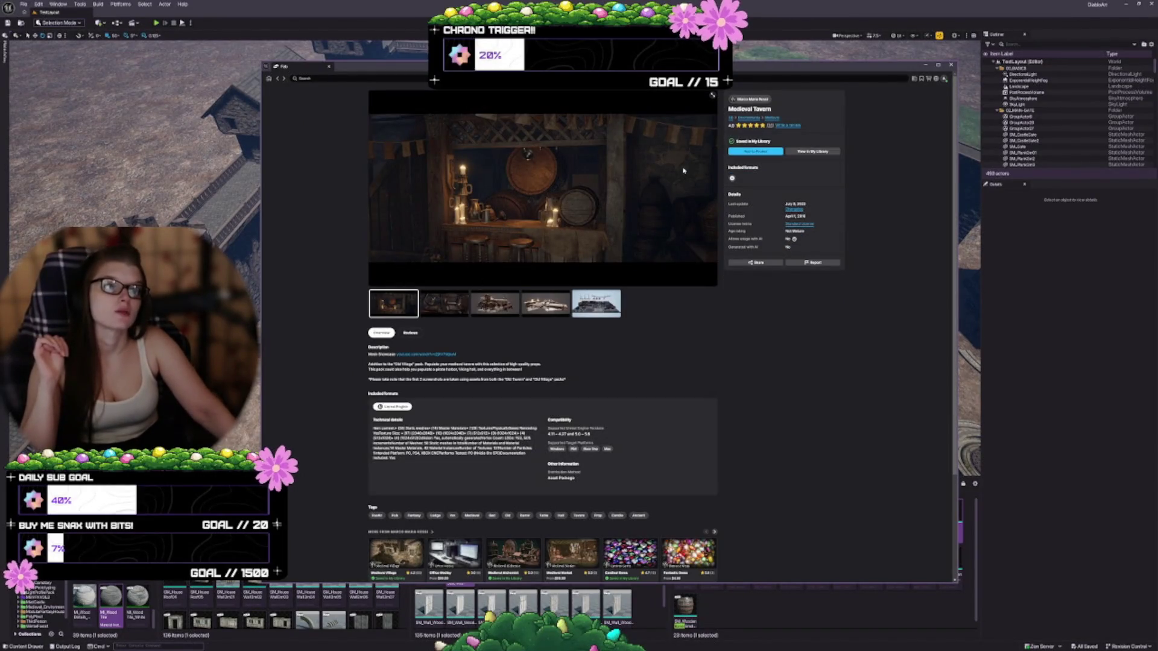
left_click(714, 97)
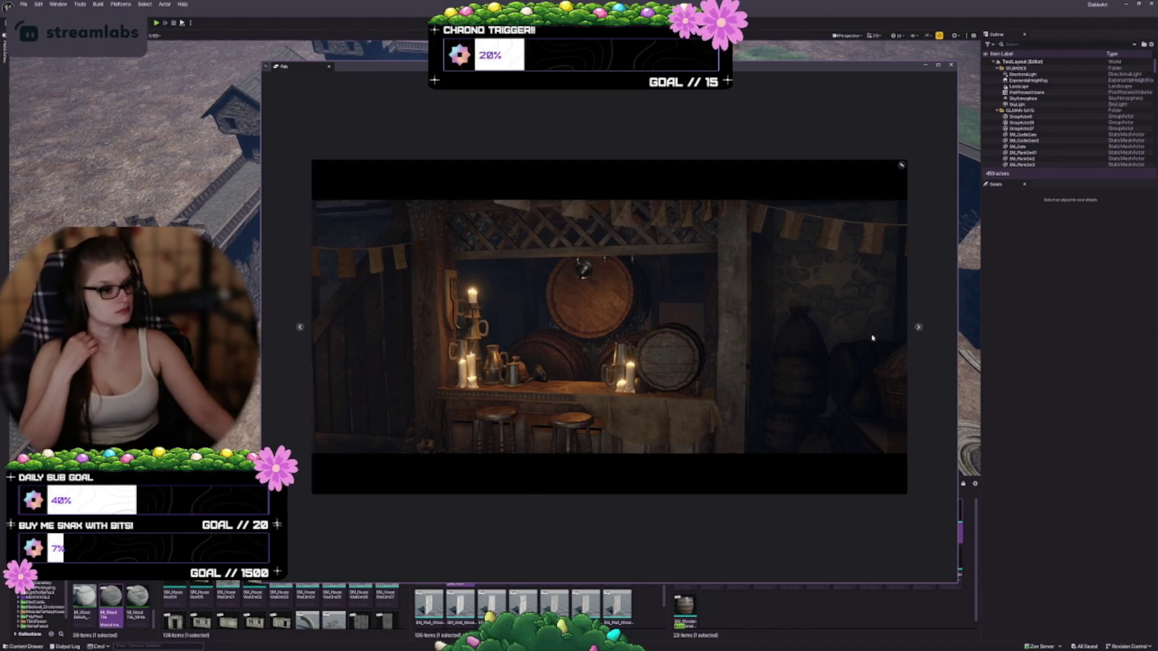
left_click(917, 329)
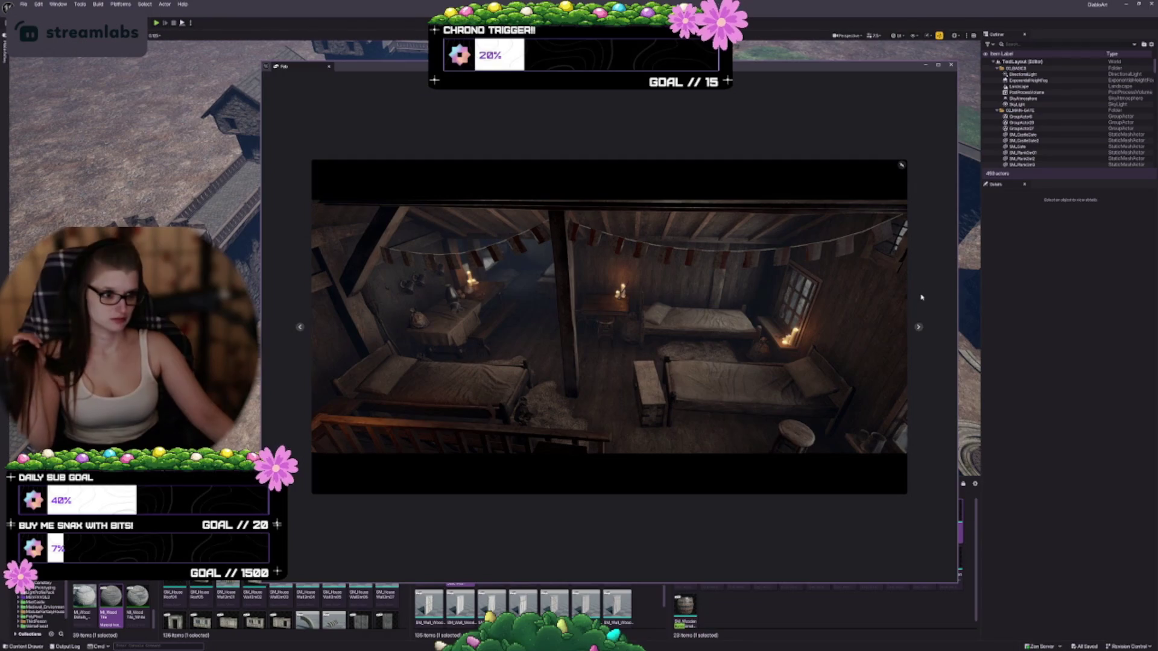
left_click(918, 327)
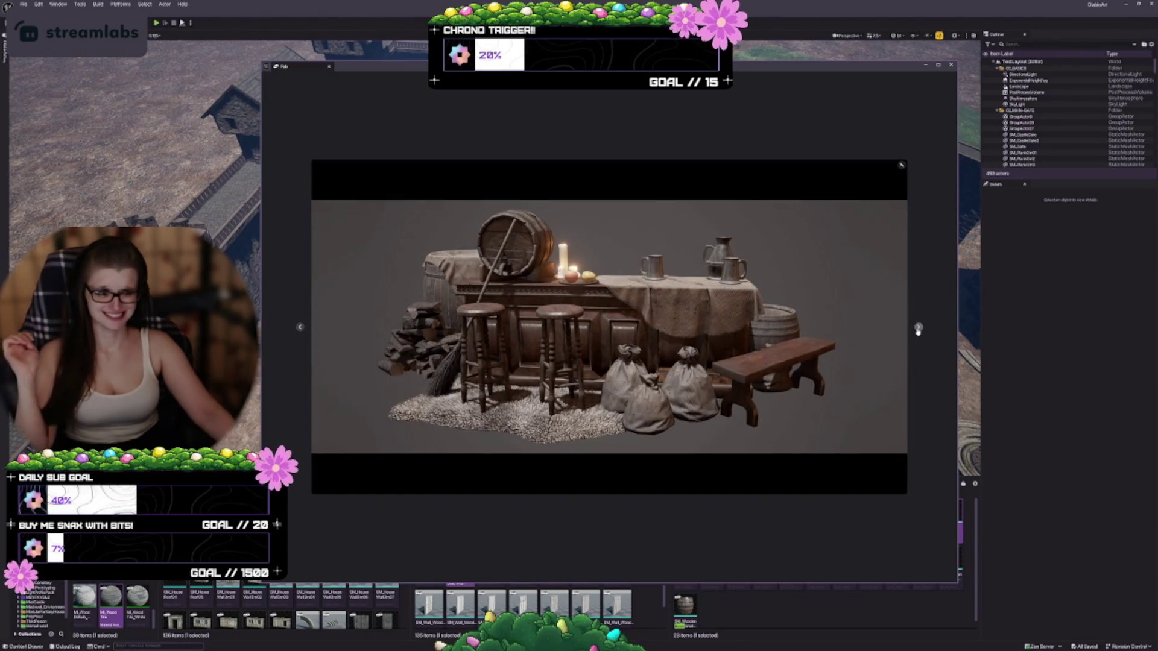
left_click(917, 329)
left_click(917, 329)
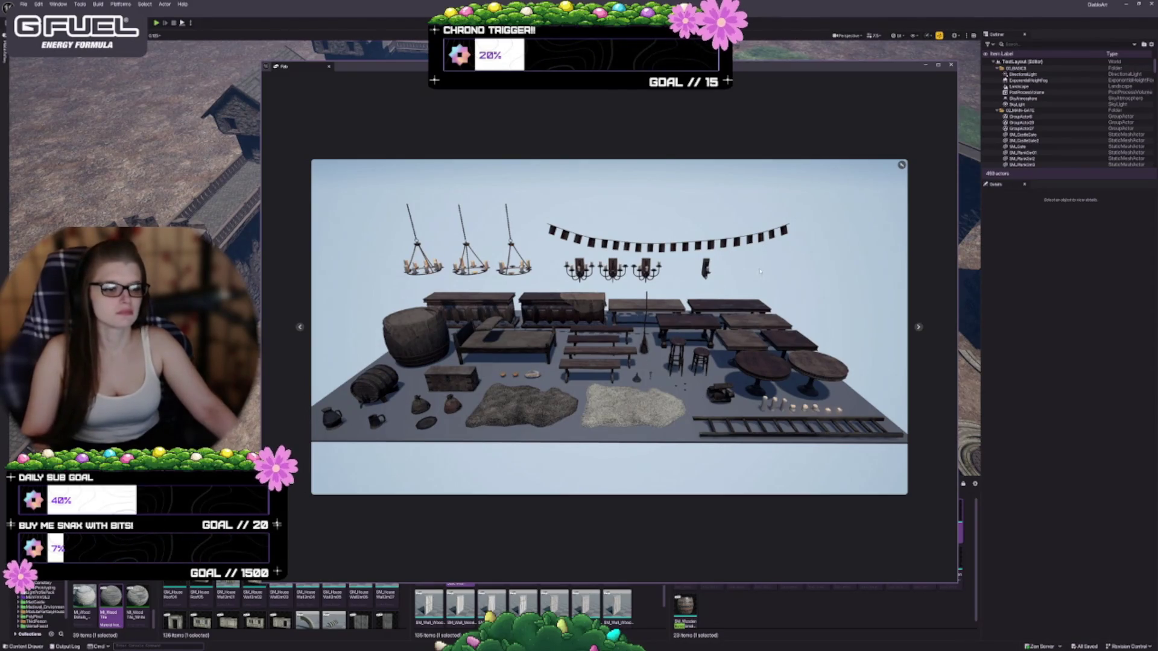
left_click(901, 166)
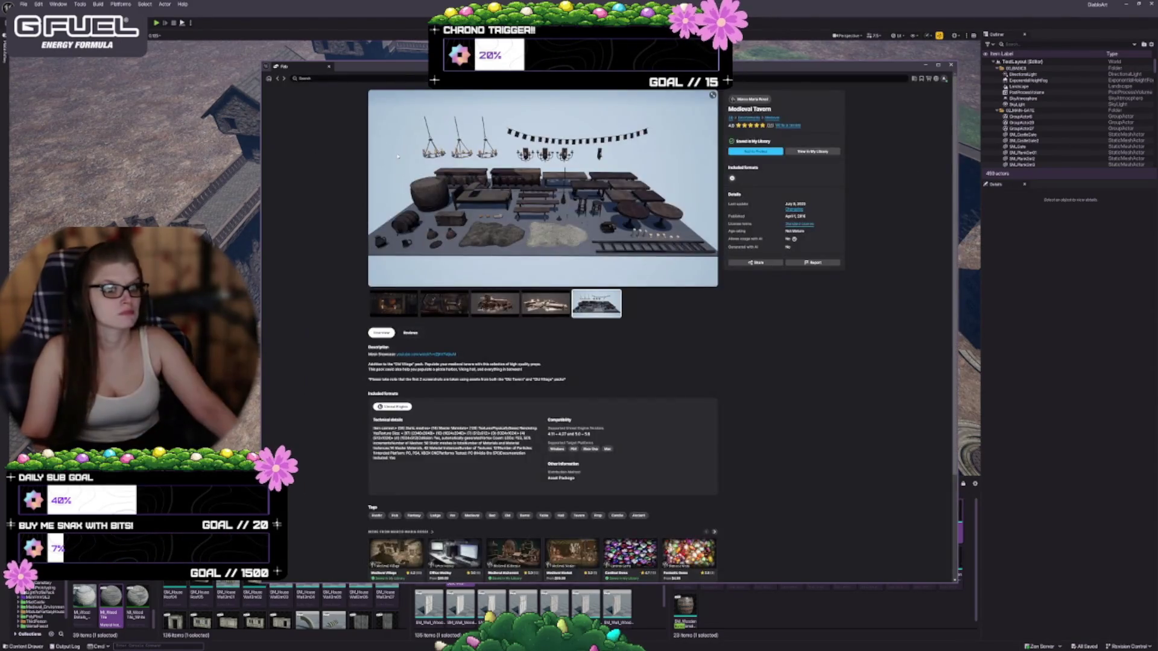
left_click(279, 79)
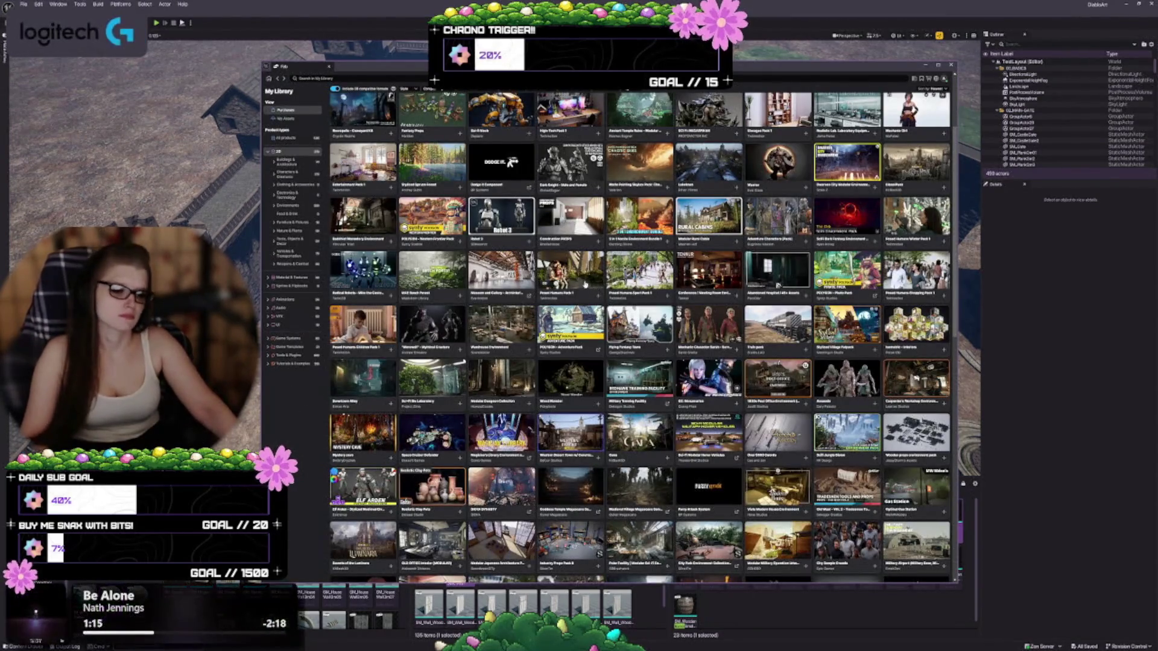
Scroll down the My Library grid and open the Medieval Village product page.
scroll(584, 284, "down", 3)
scroll(584, 285, "down", 2)
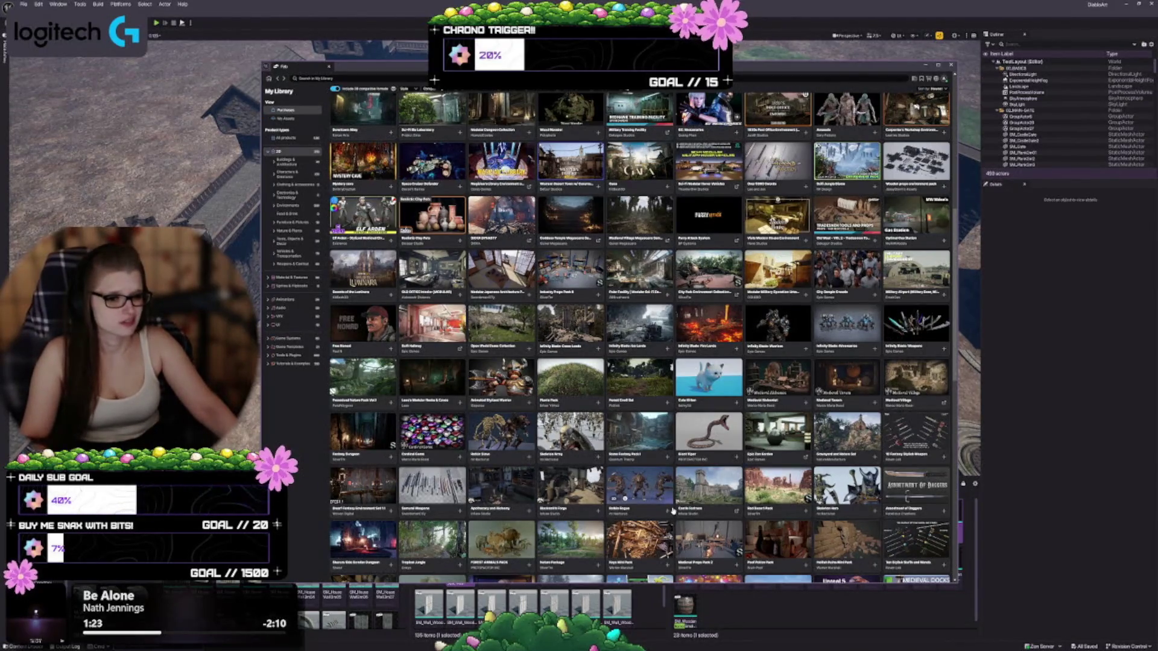
left_click(933, 379)
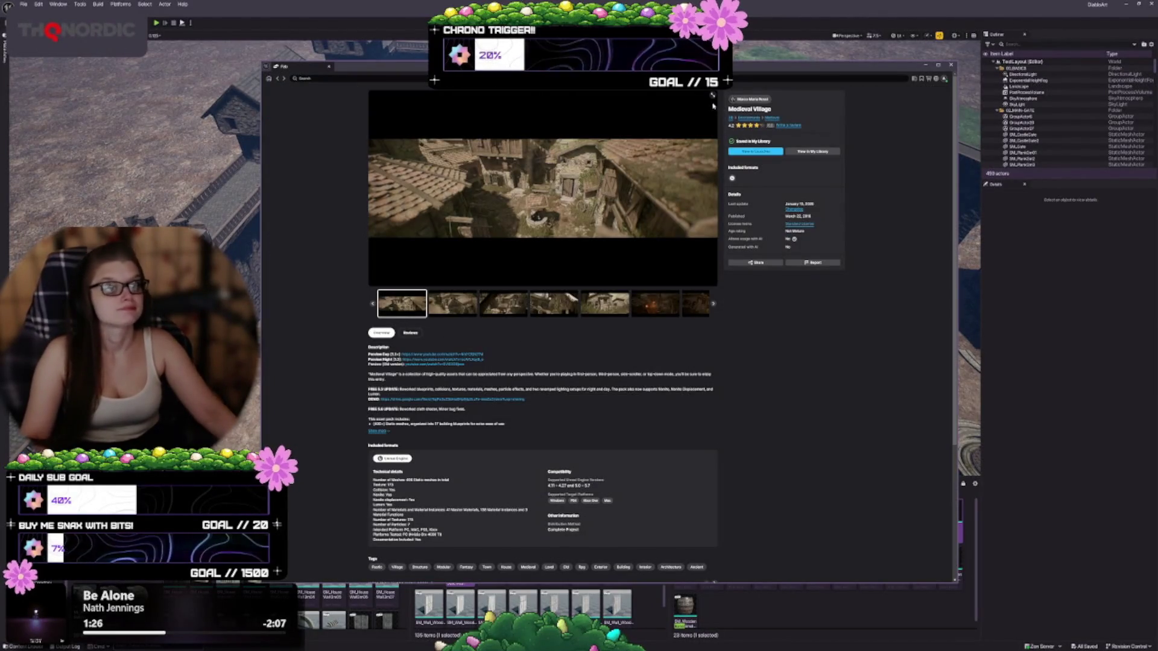
left_click(697, 144)
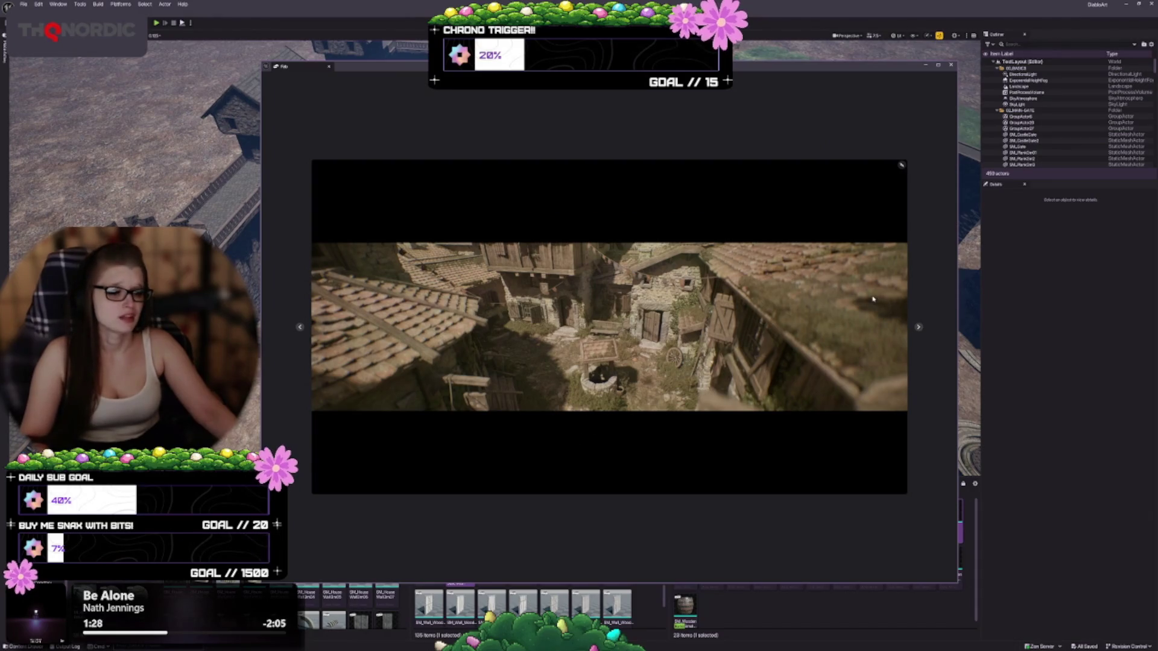
left_click(919, 328)
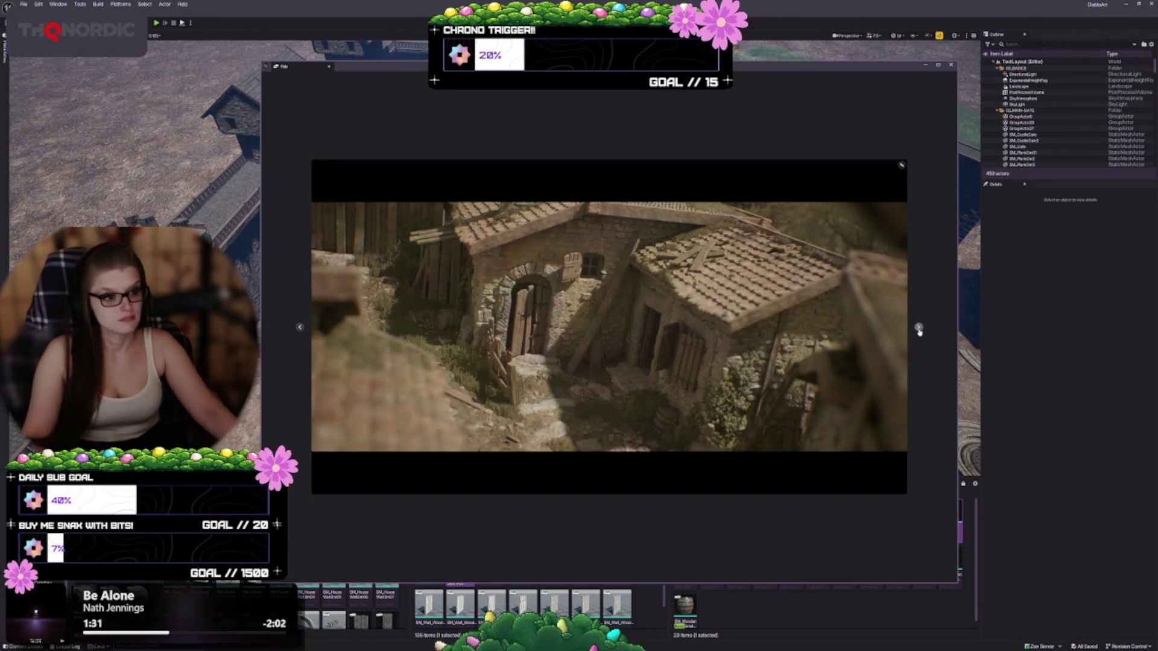
left_click(918, 328)
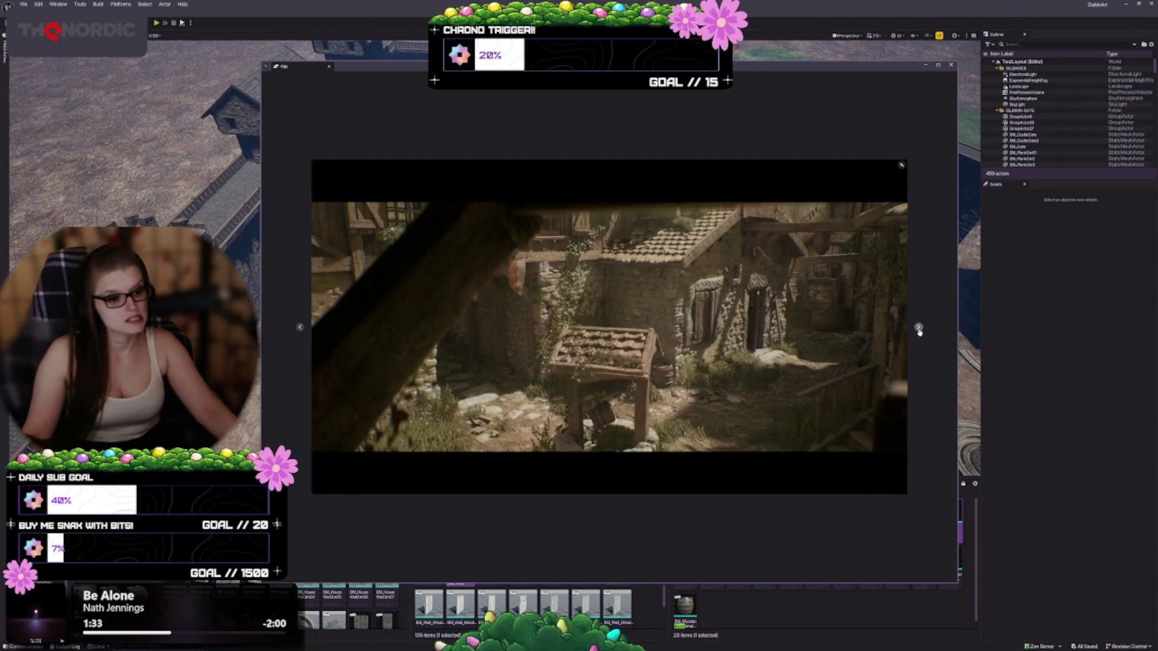
left_click(918, 329)
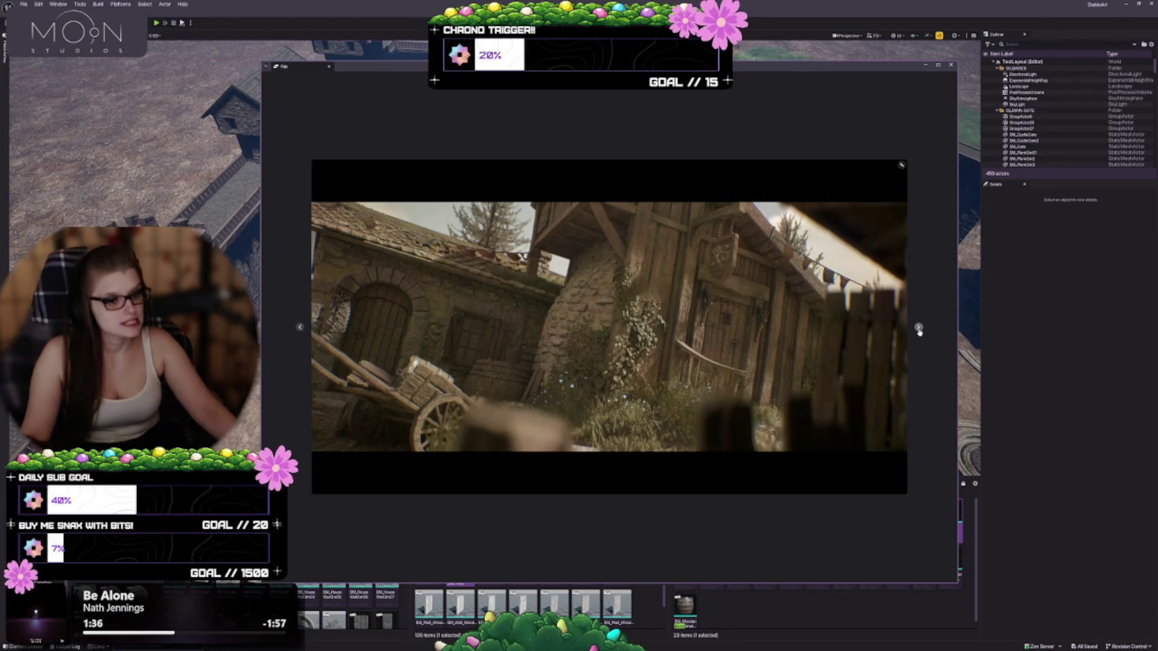
left_click(918, 328)
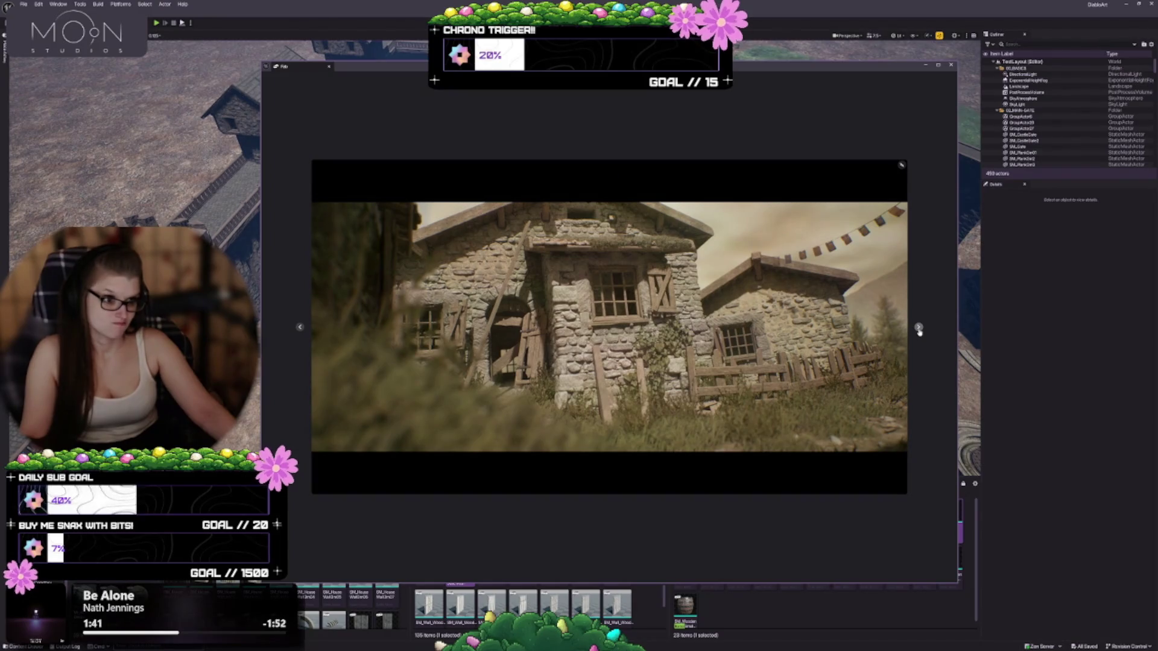
left_click(919, 329)
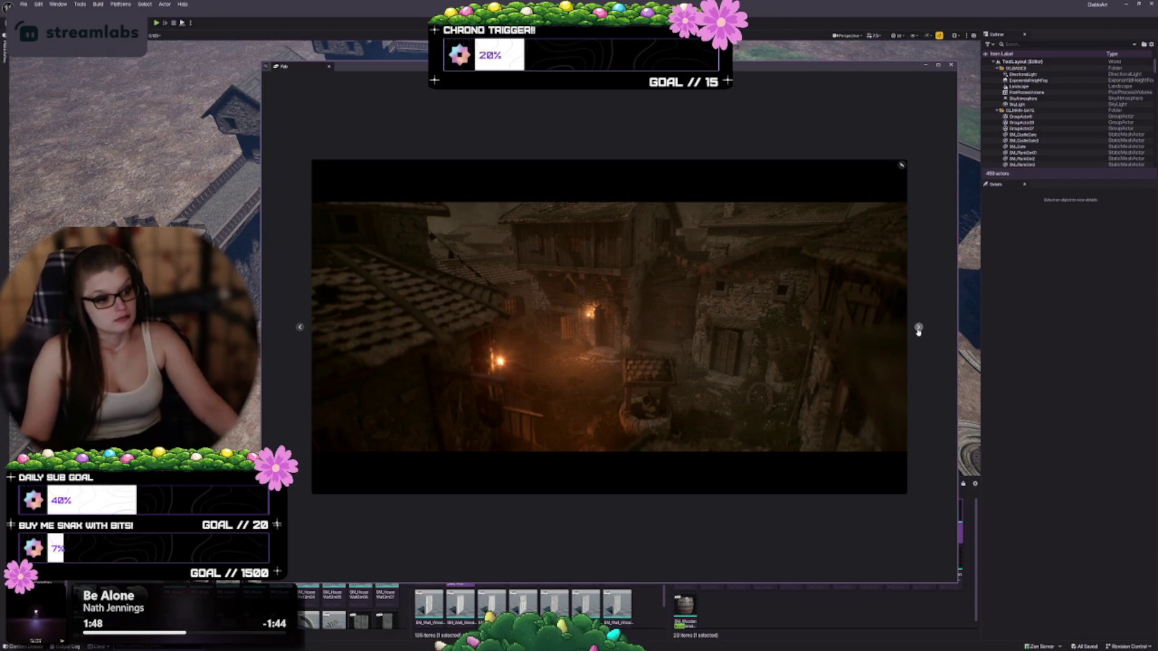
left_click(918, 329)
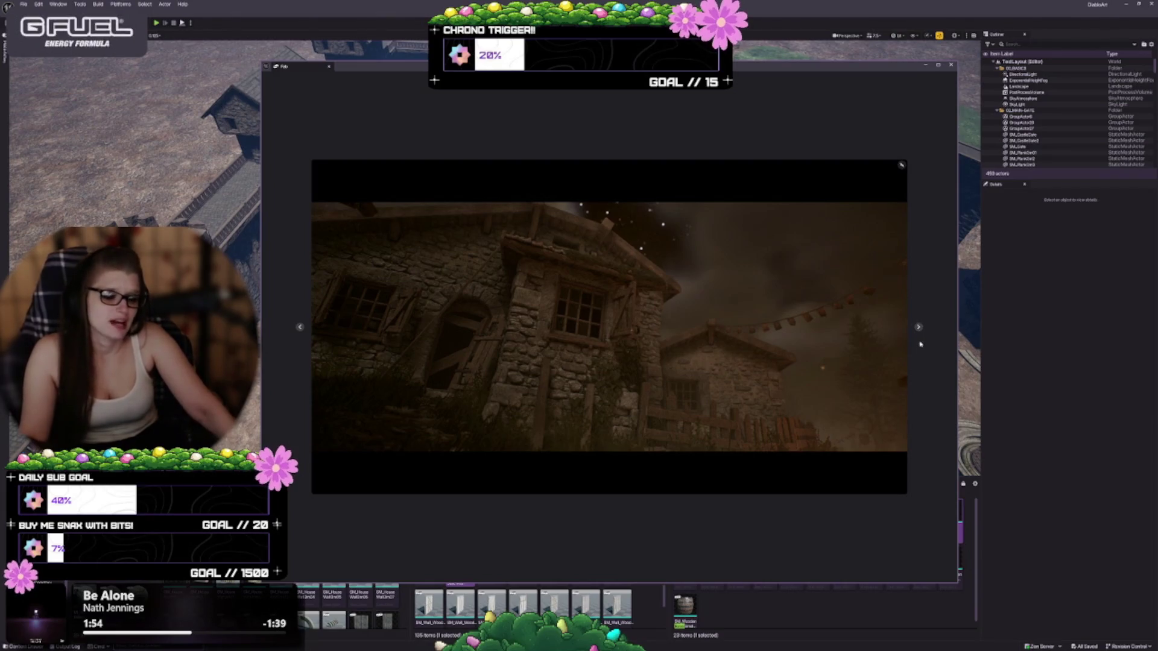
left_click(919, 328)
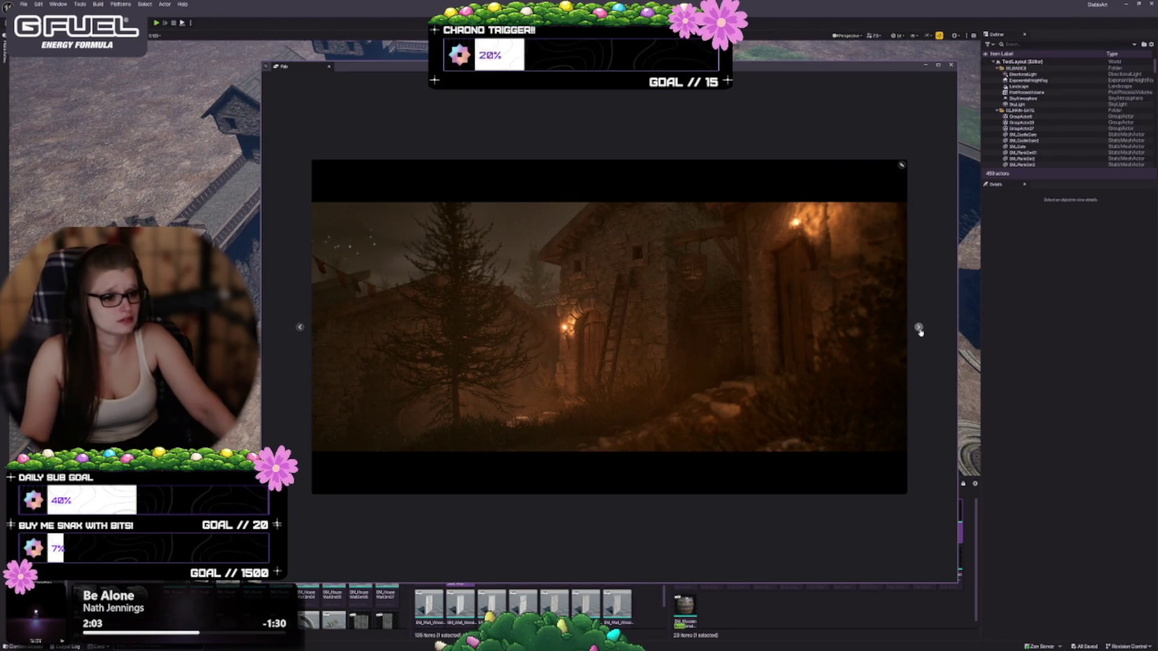
left_click(920, 331)
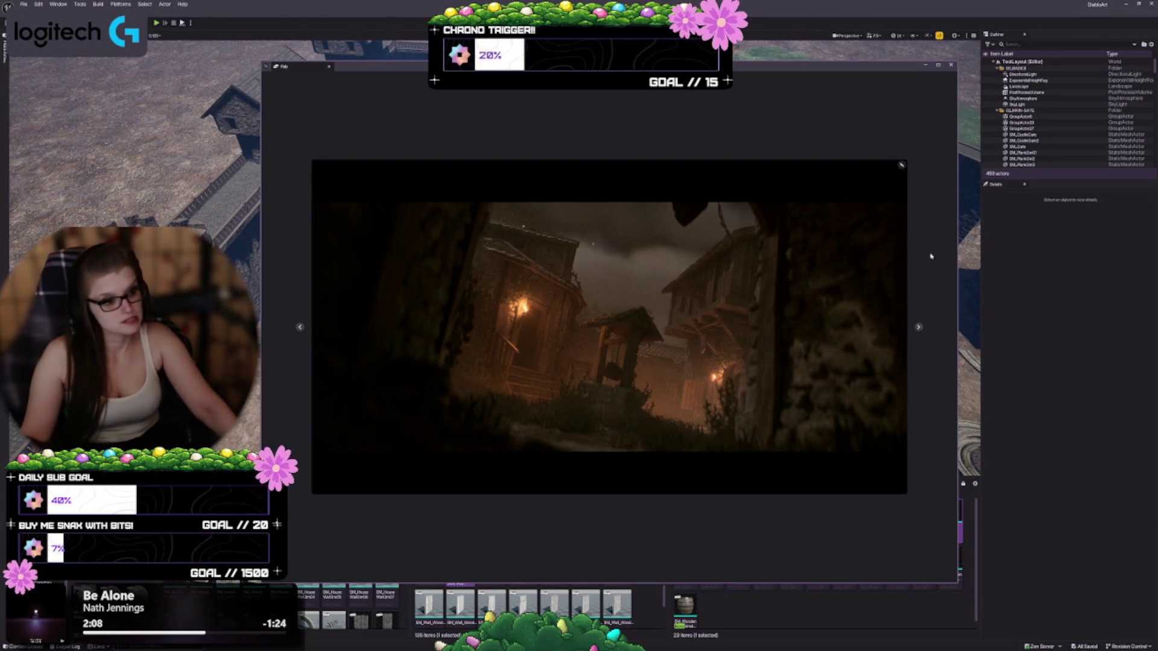
left_click(918, 330)
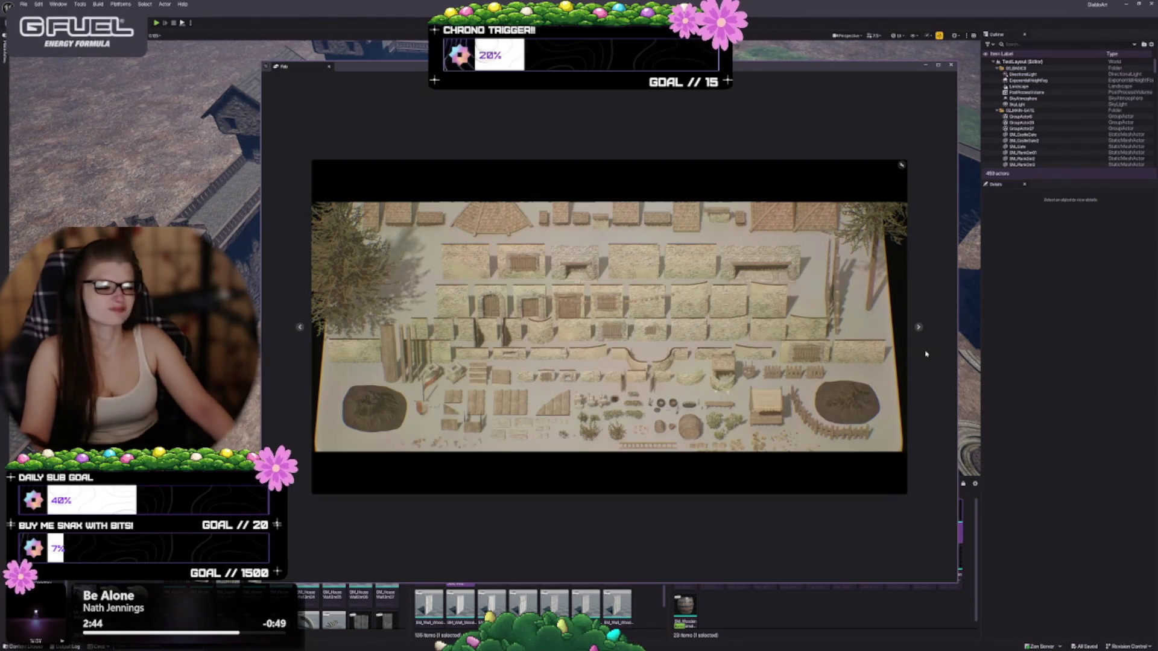
left_click(918, 329)
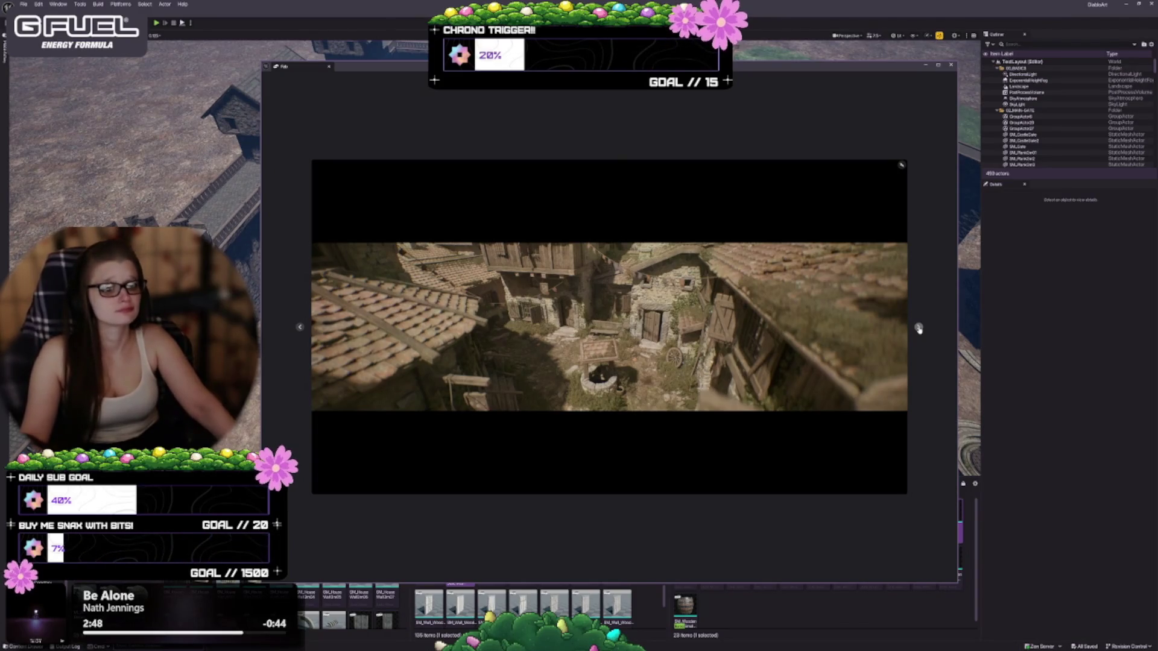
left_click(918, 329)
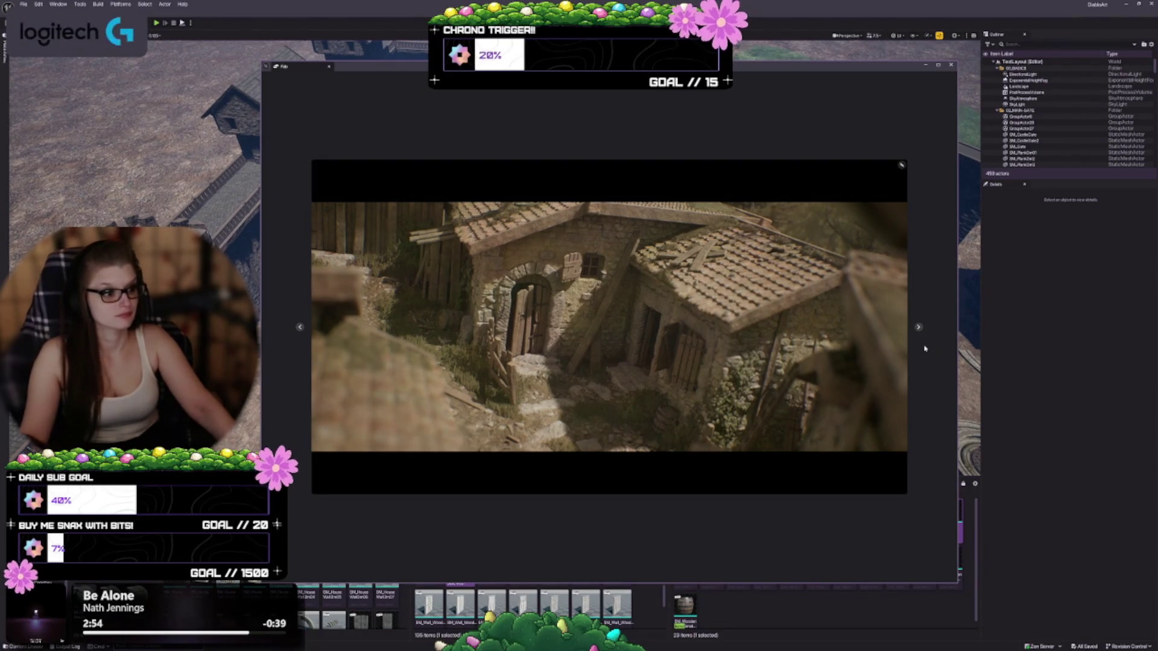
left_click(918, 328)
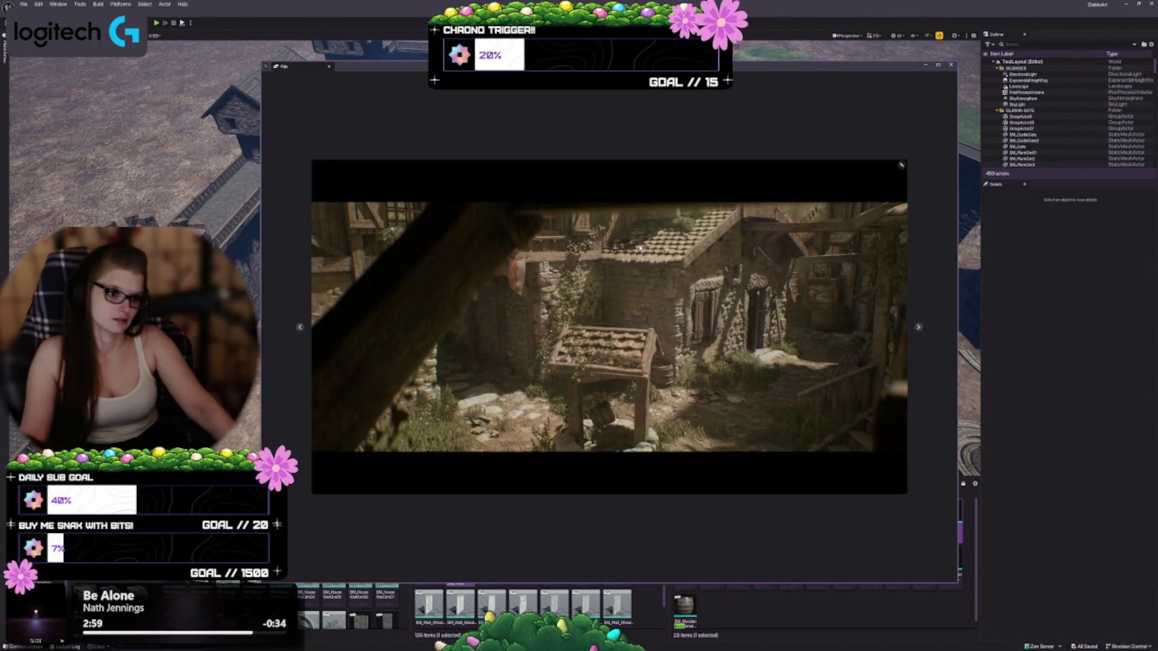
left_click(901, 164)
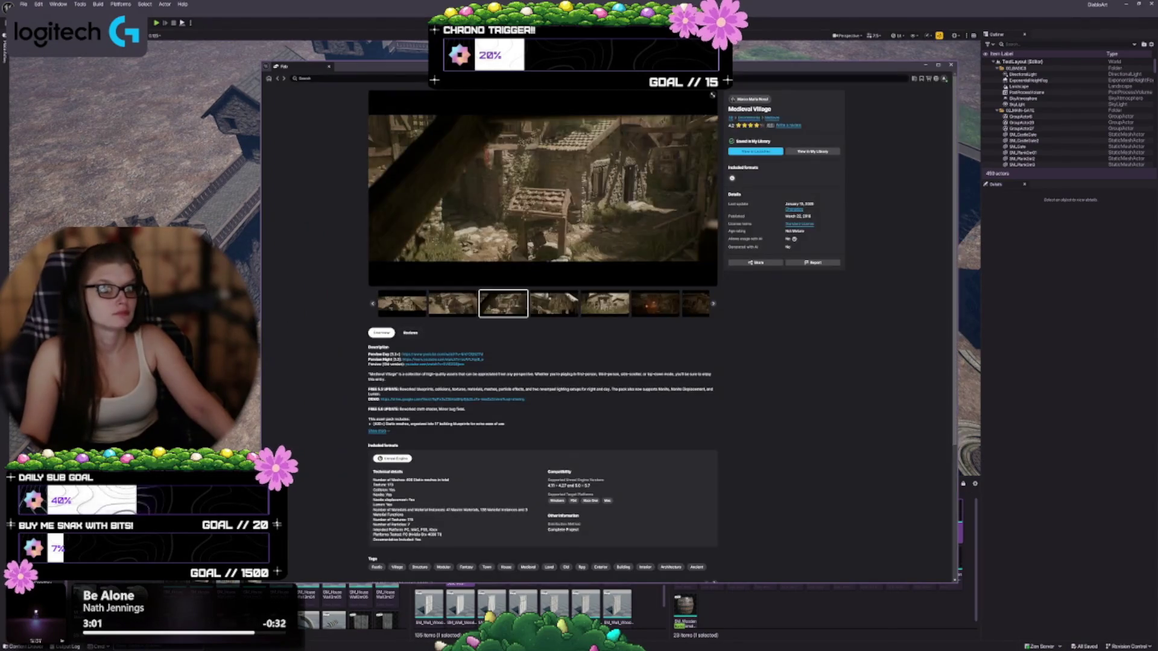
left_click(279, 79)
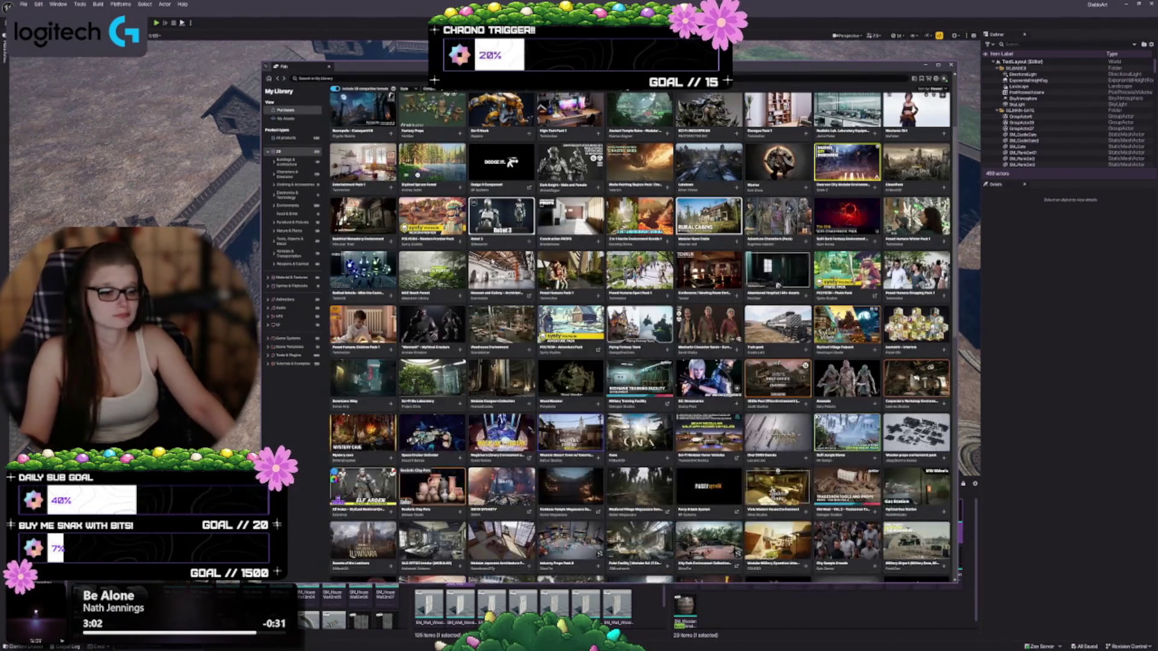
Scroll further down the owned-assets grid and open the Castle Fortress product page.
scroll(530, 397, "down", 5)
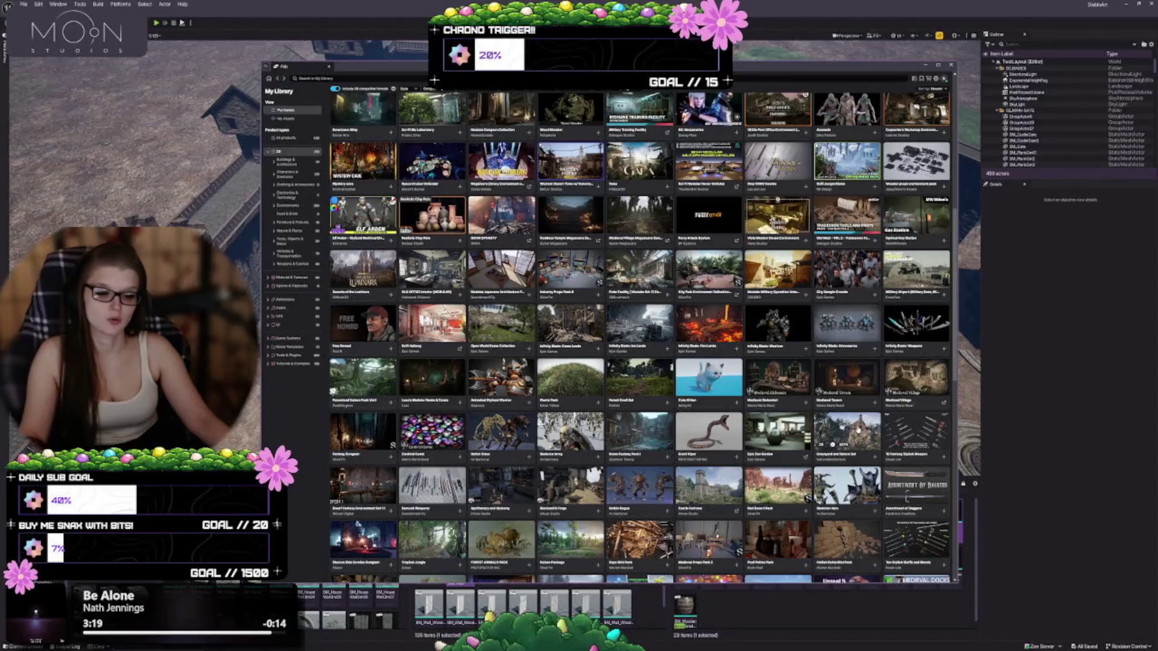
scroll(416, 437, "down", 1)
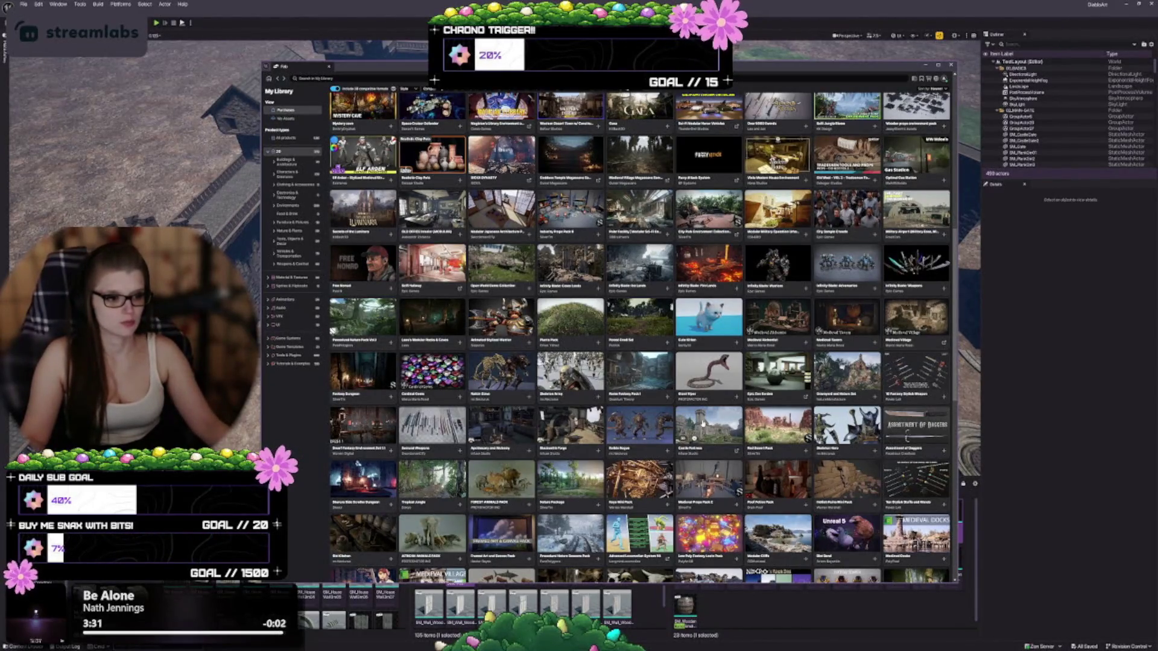
left_click(703, 423)
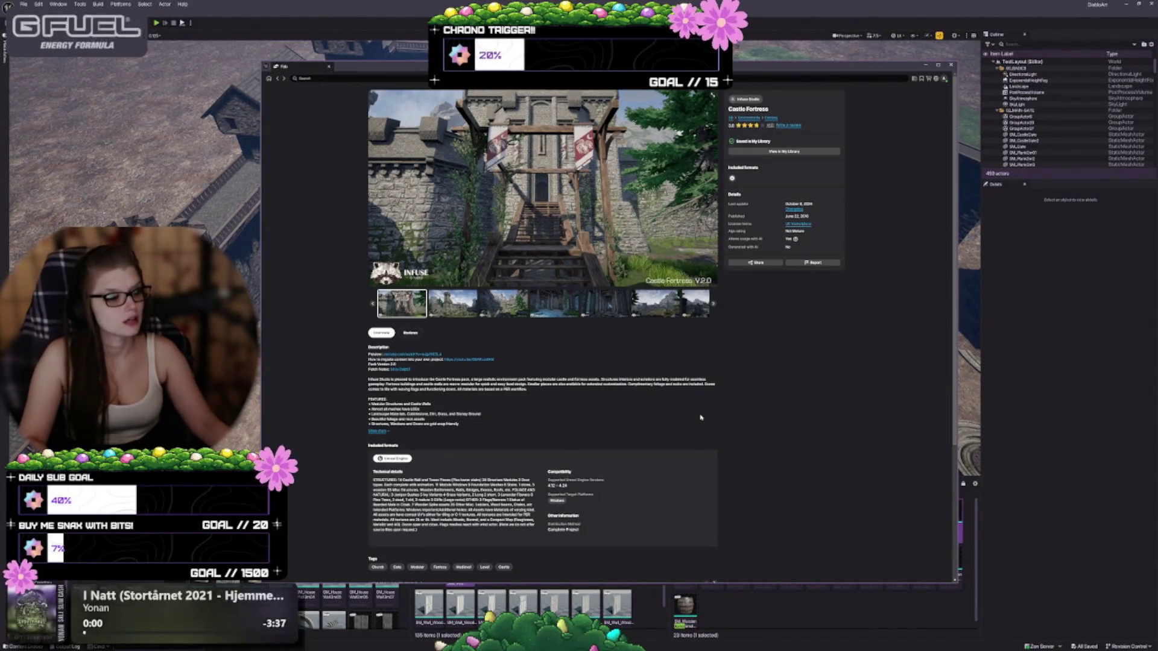
Enlarge the Castle Fortress preview and page through hall, corridor and aerial shots to the asset overview.
left_click(714, 97)
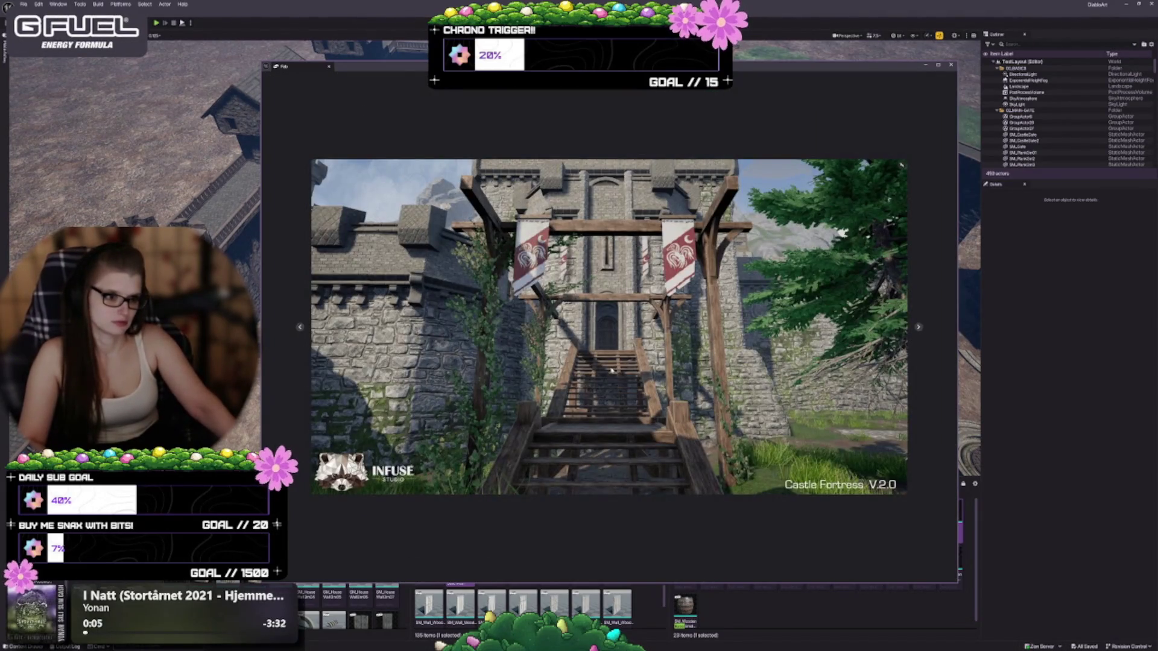
left_click(918, 328)
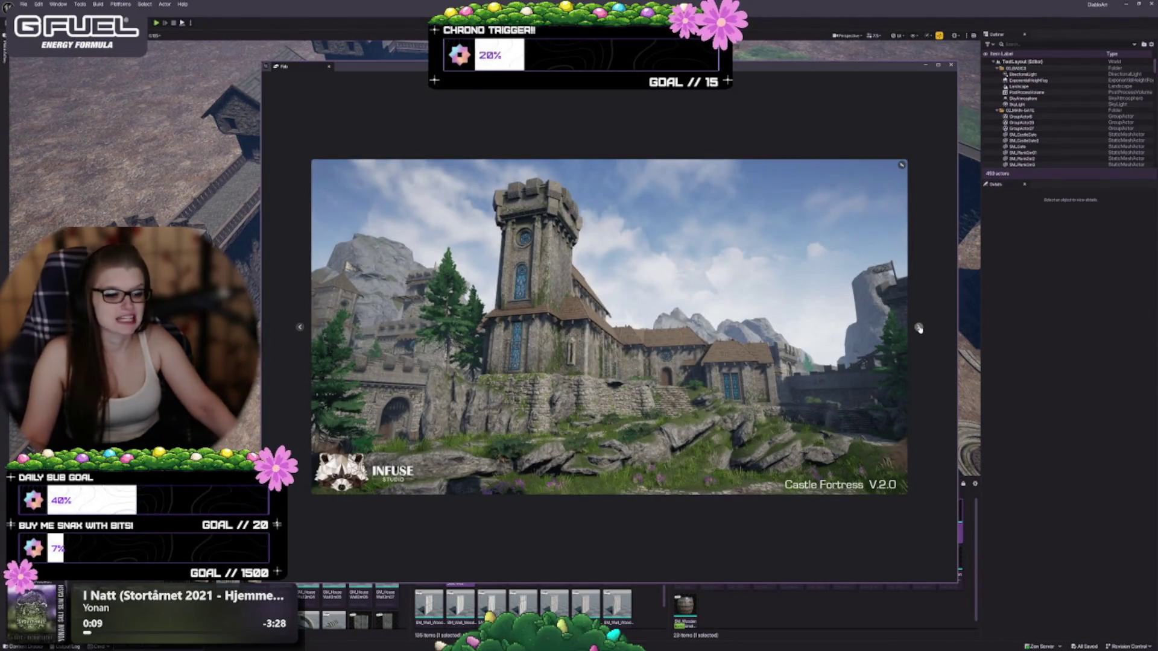
left_click(918, 327)
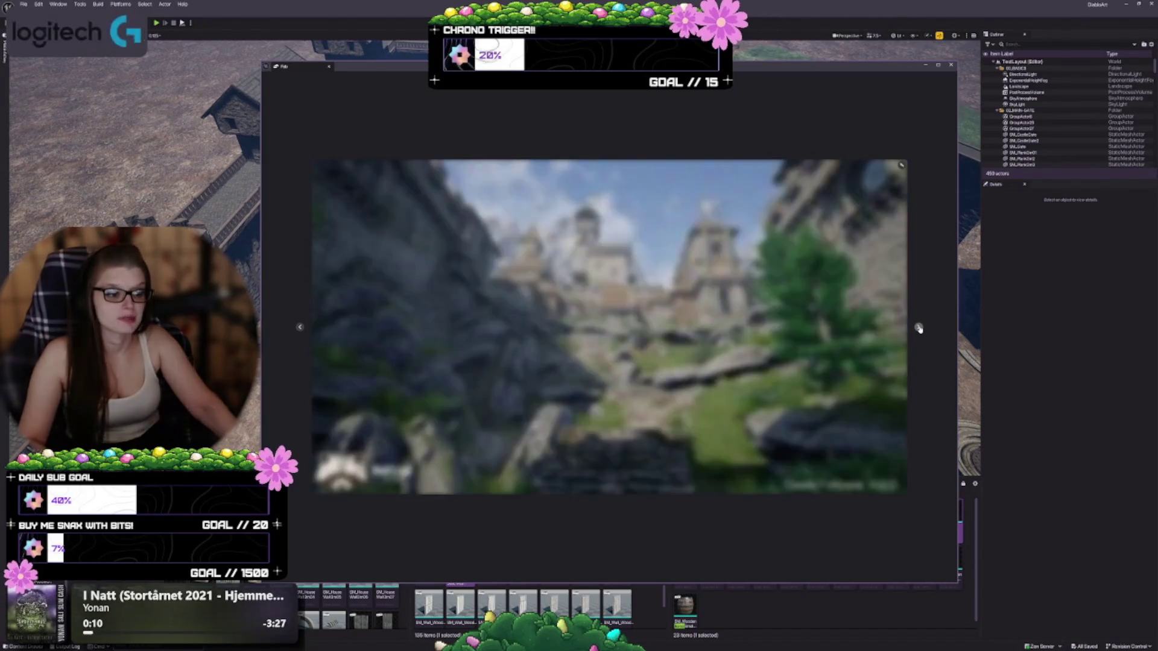
left_click(918, 327)
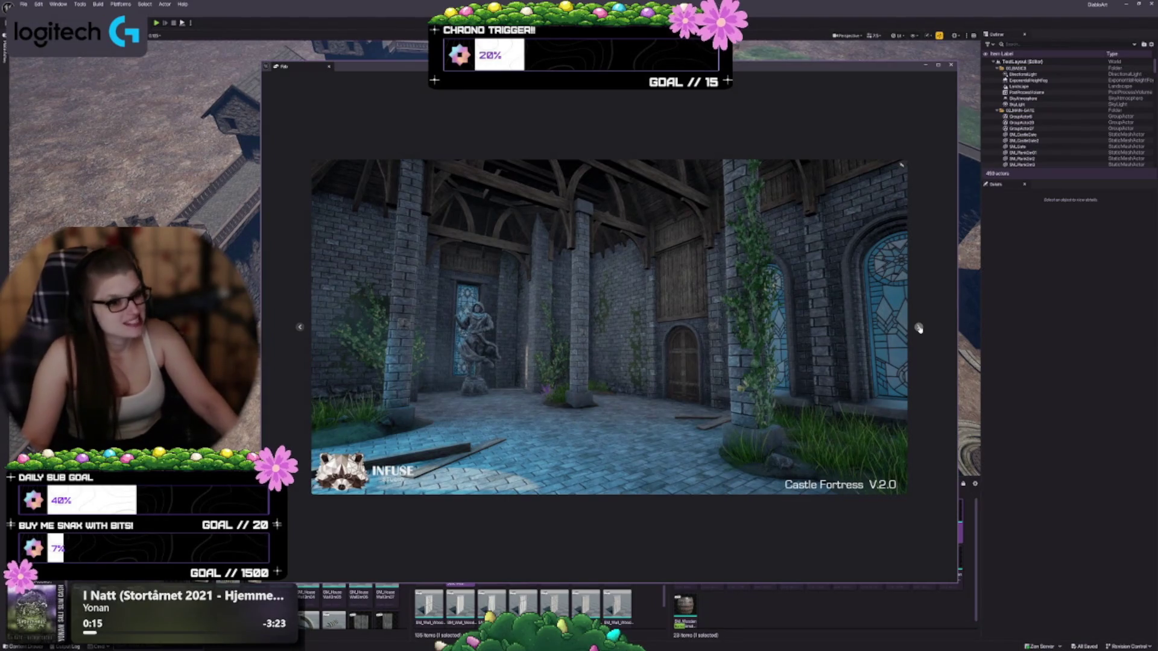
left_click(918, 328)
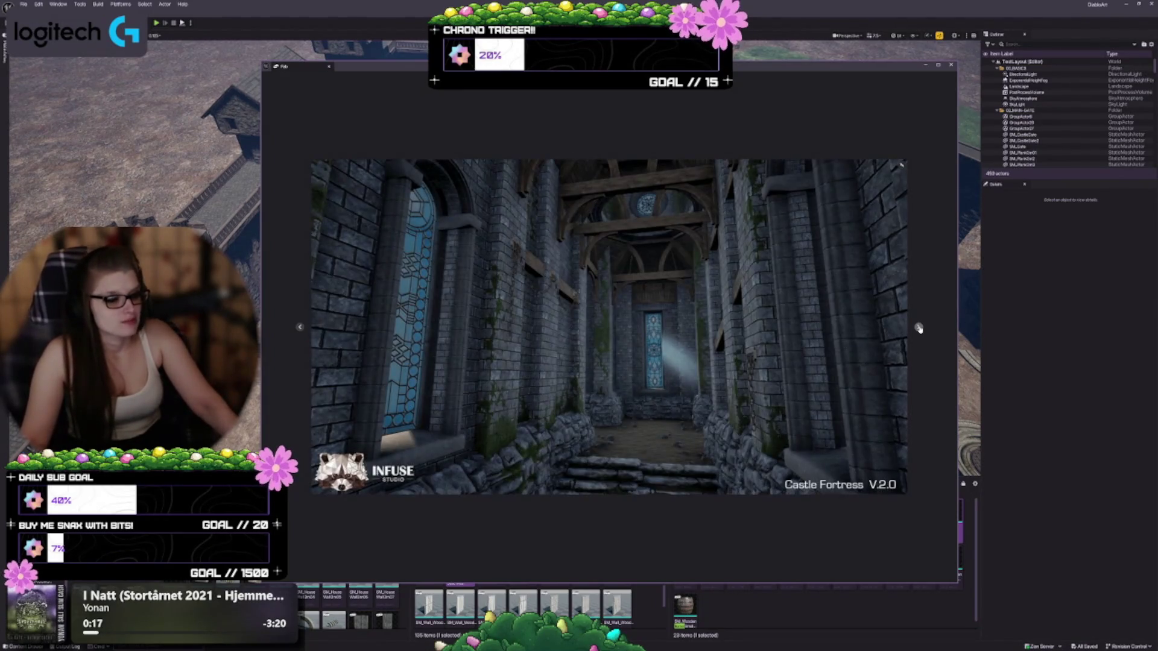
left_click(918, 328)
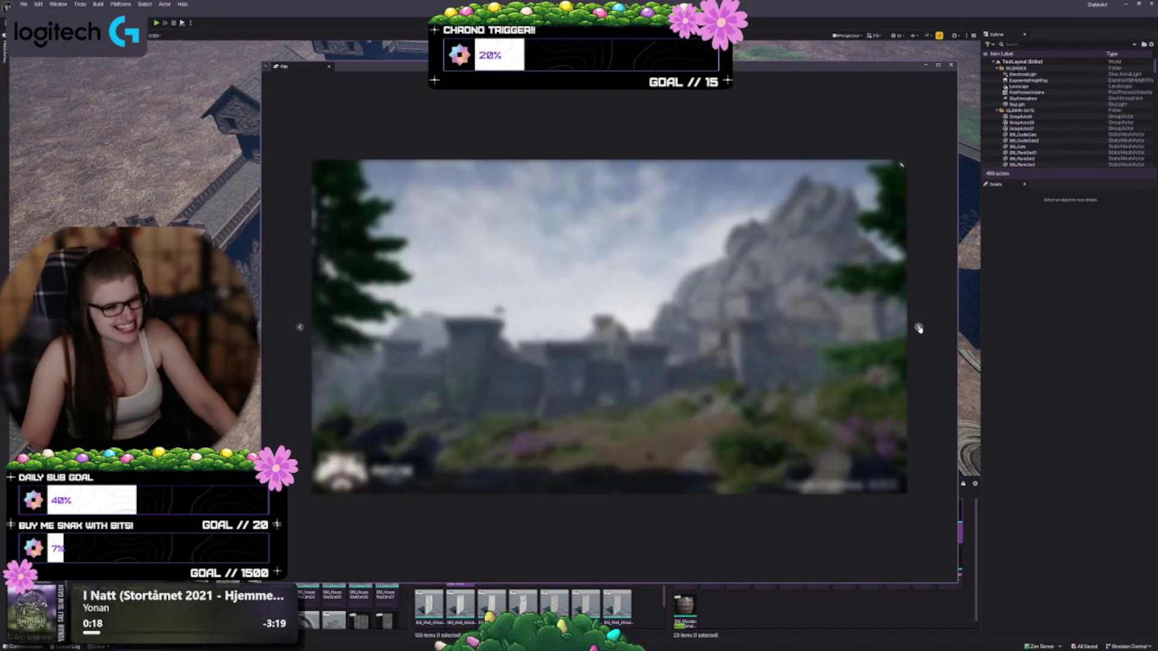
left_click(918, 327)
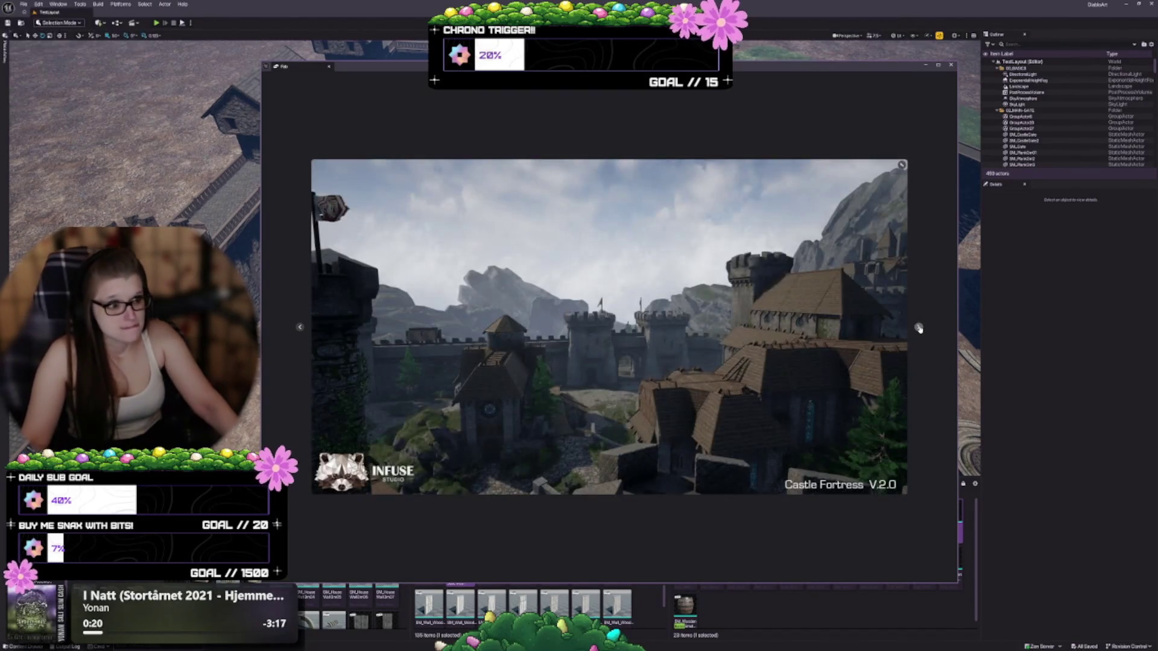
left_click(918, 328)
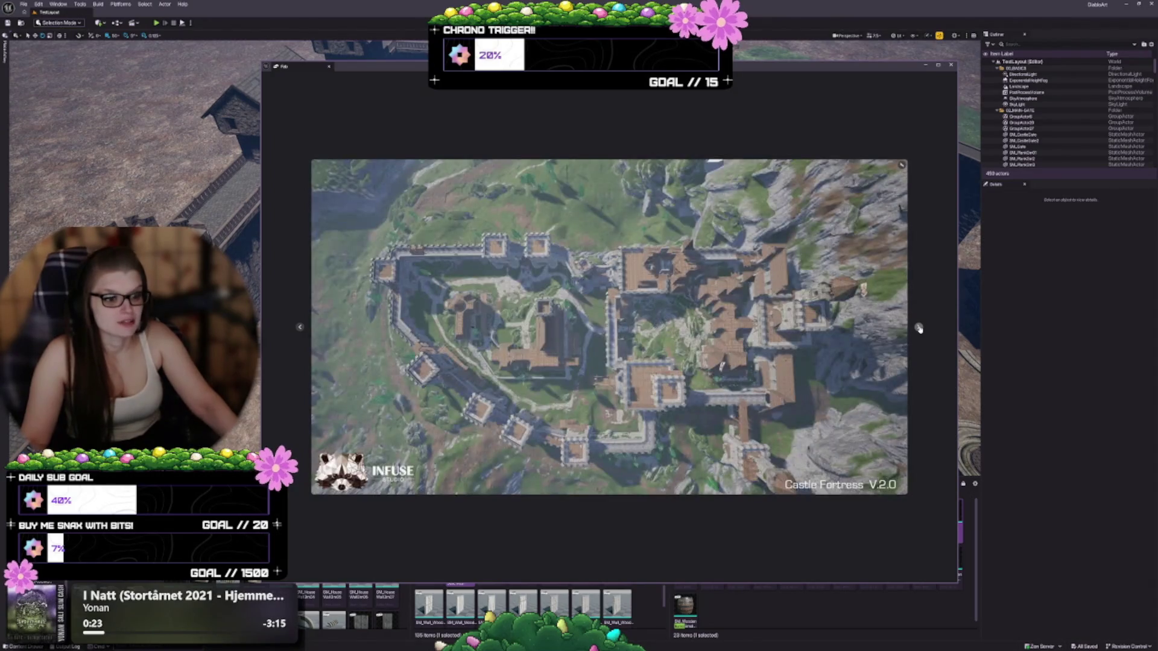
left_click(918, 327)
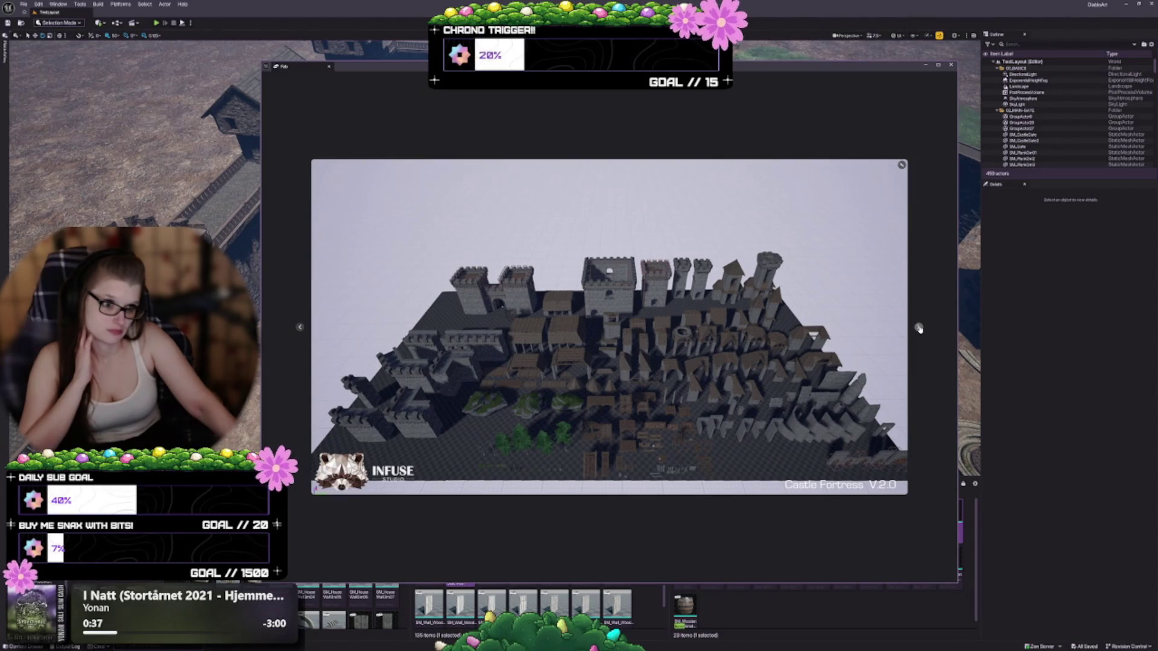
Cycle back from the castle gate to the stained-glass hallway, close the gallery, and return to My Library.
left_click(919, 328)
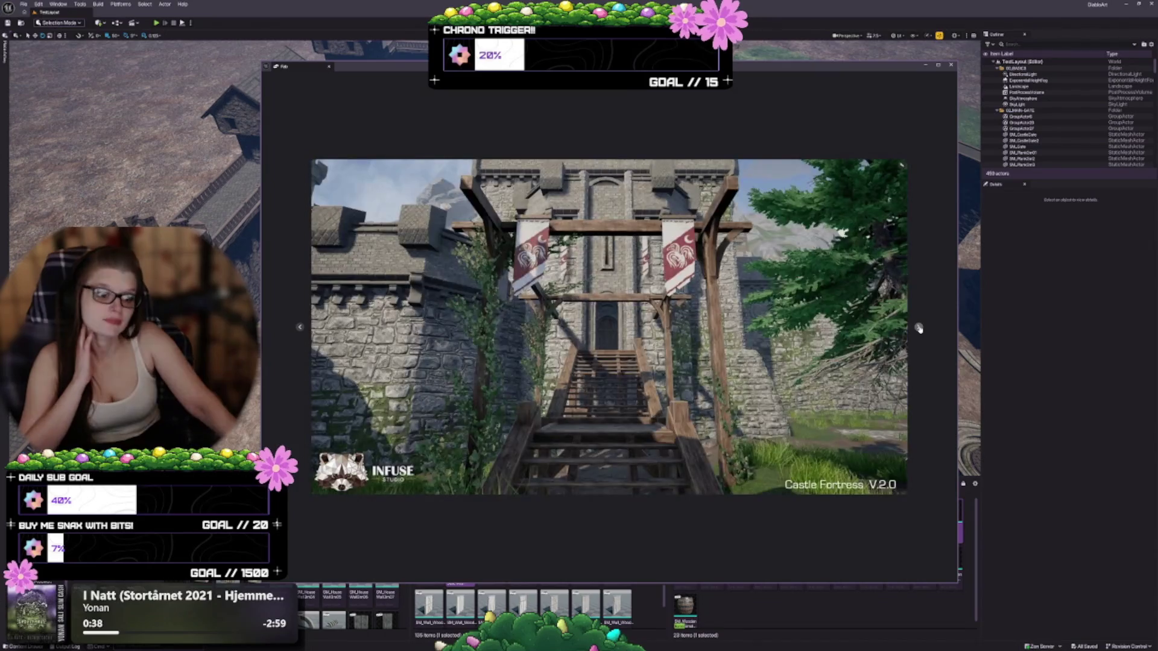
left_click(919, 328)
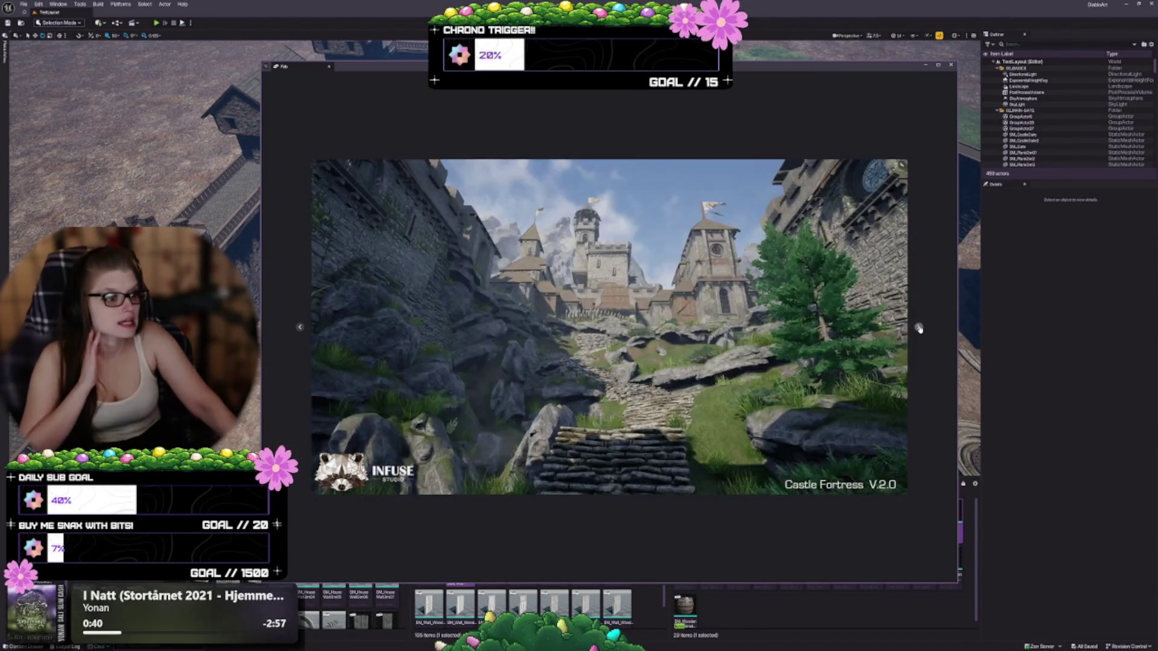
left_click(919, 328)
left_click(918, 328)
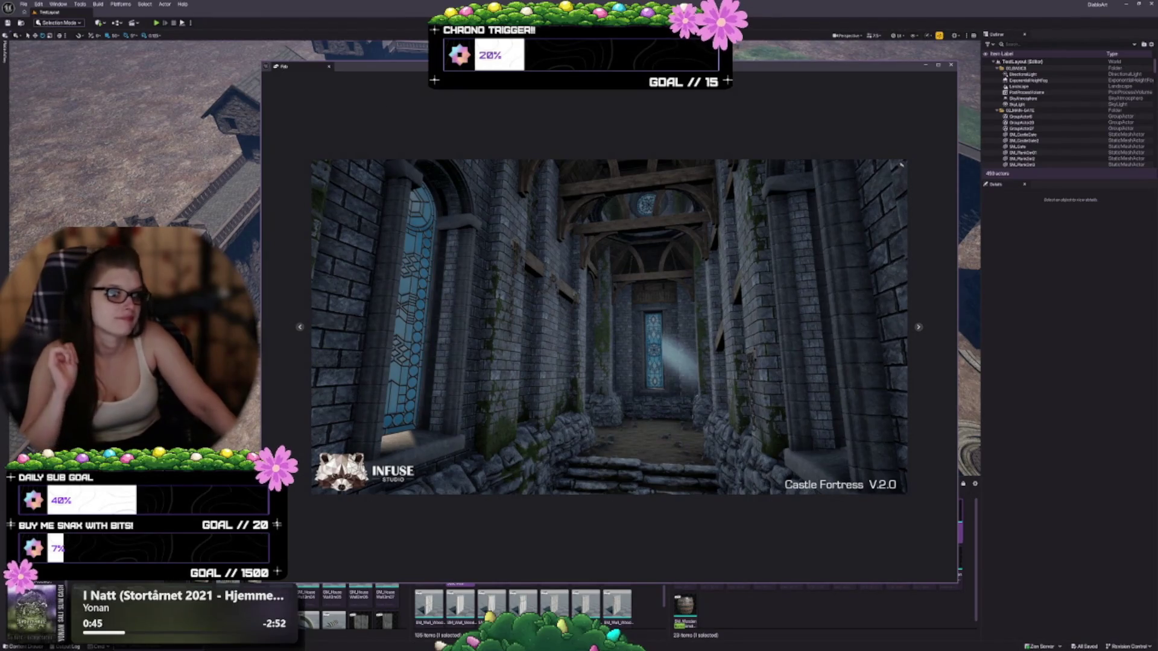
left_click(304, 96)
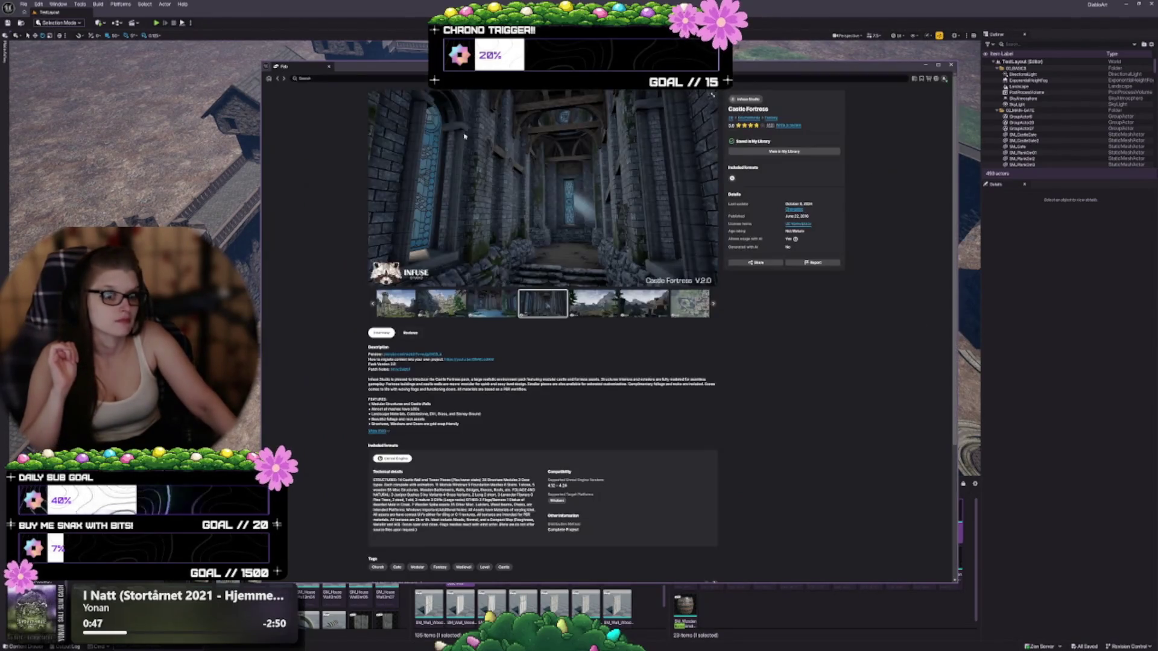
left_click(277, 78)
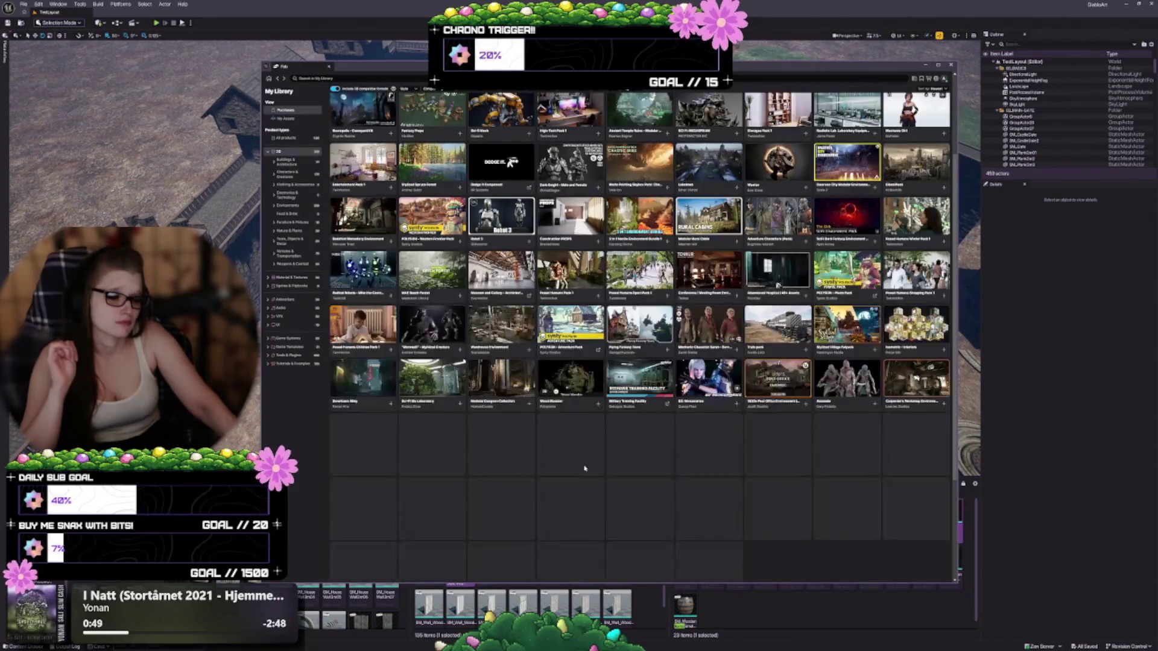
scroll(509, 340, "down", 2)
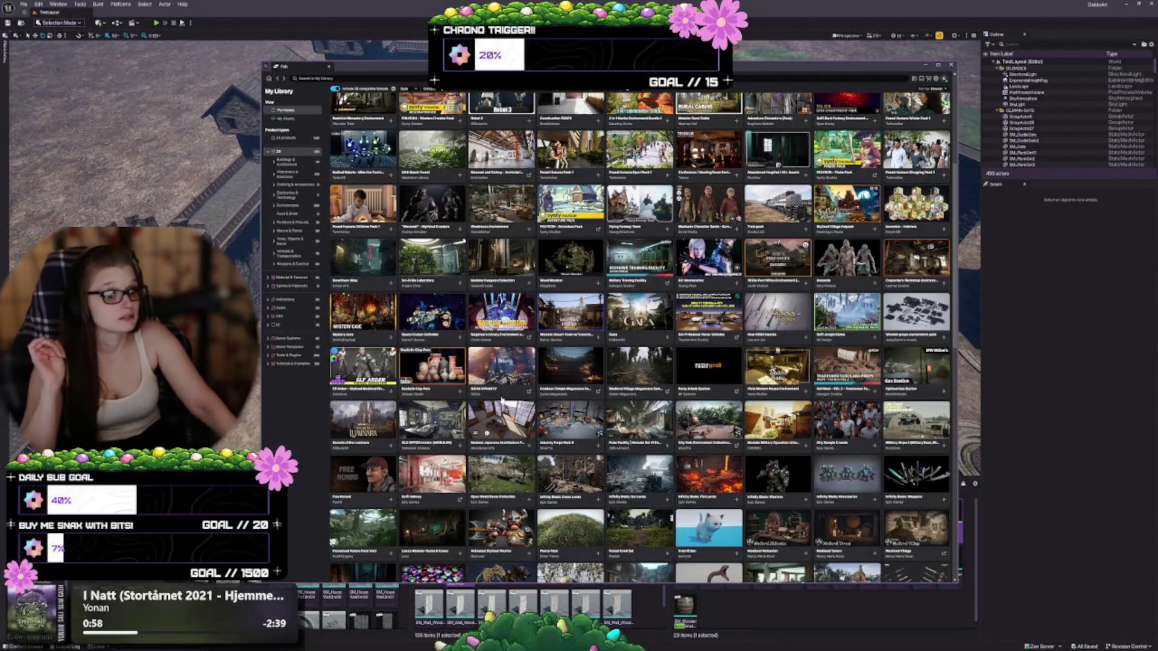
scroll(398, 419, "down", 2)
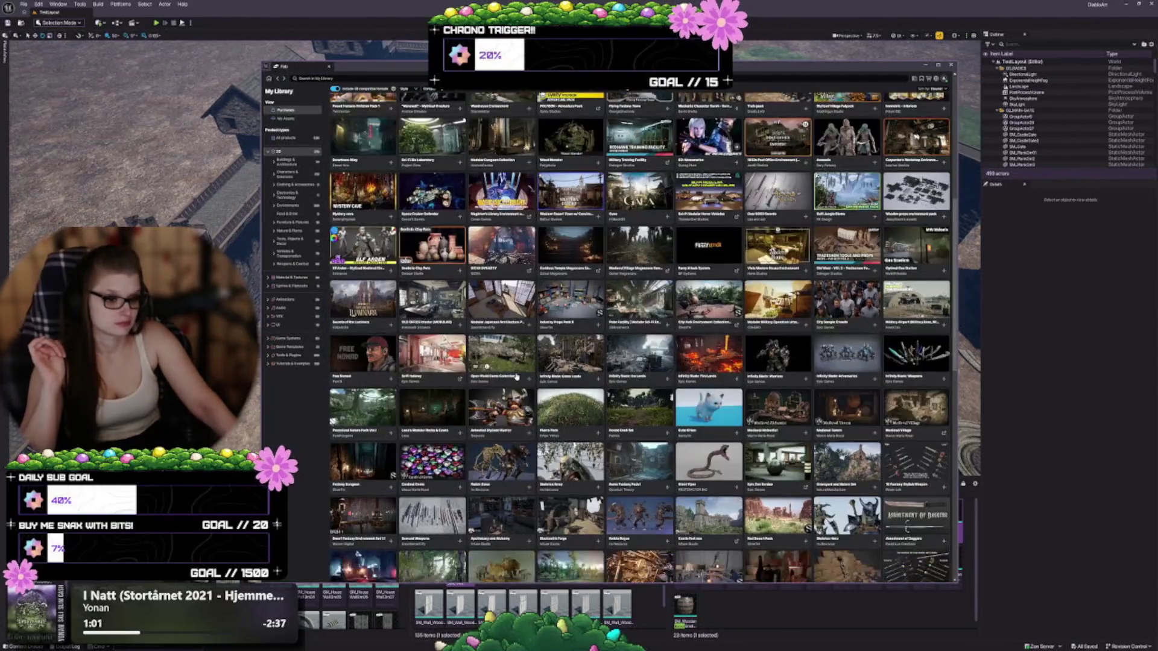
scroll(476, 395, "down", 2)
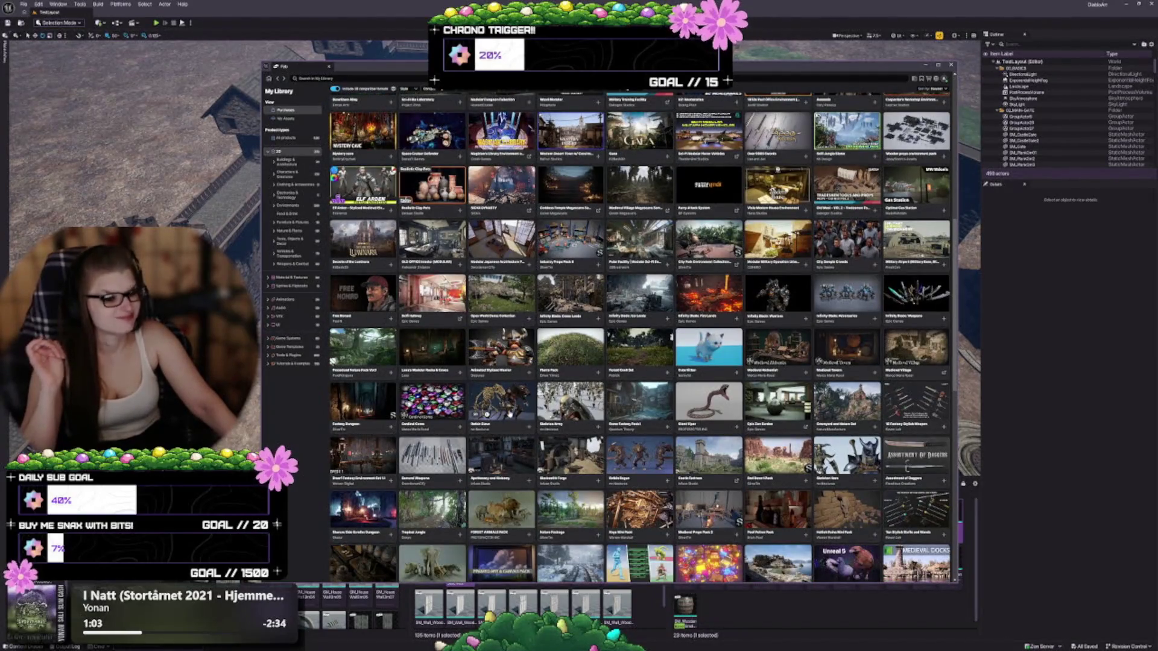
scroll(512, 422, "down", 1)
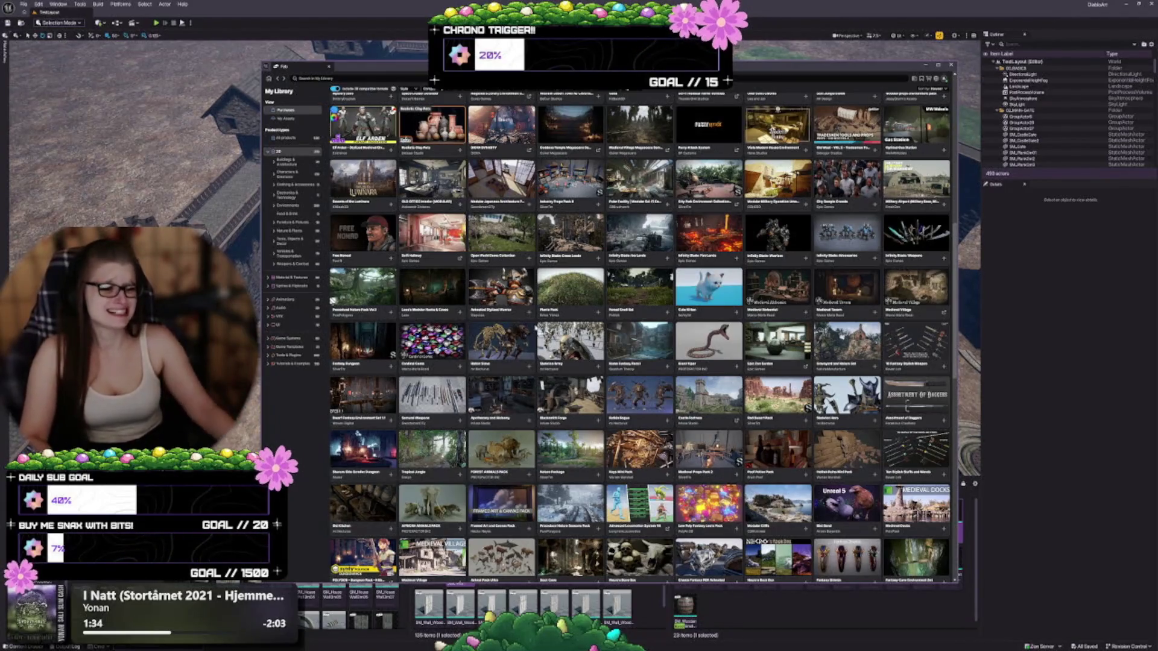
scroll(698, 362, "down", 3)
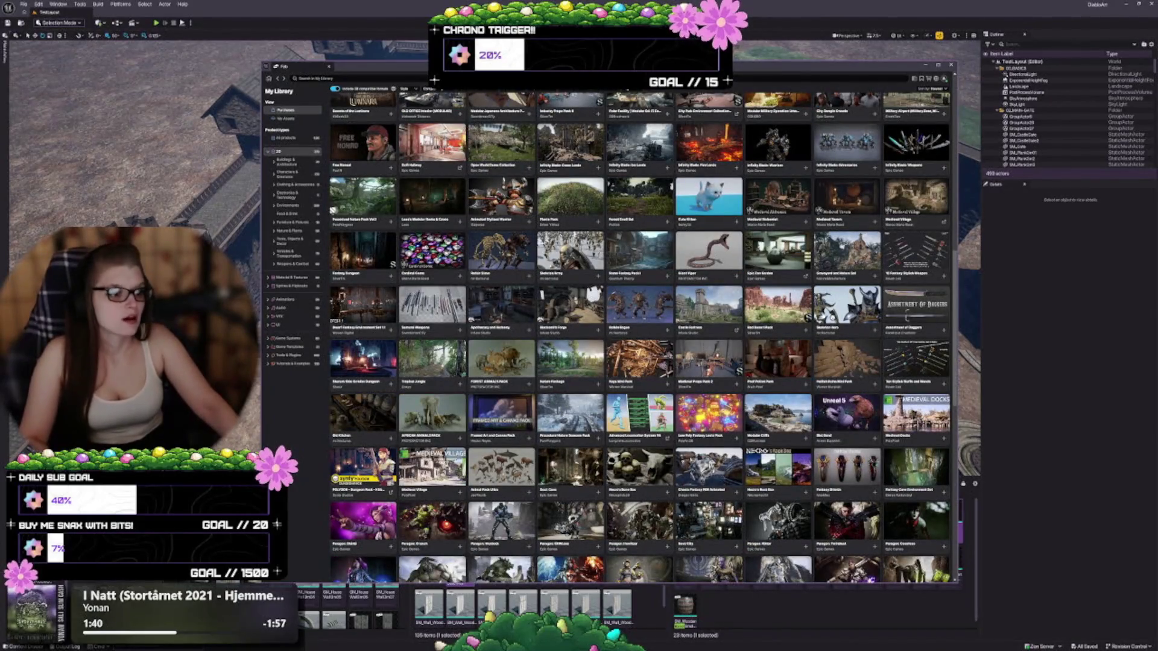
scroll(641, 371, "down", 2)
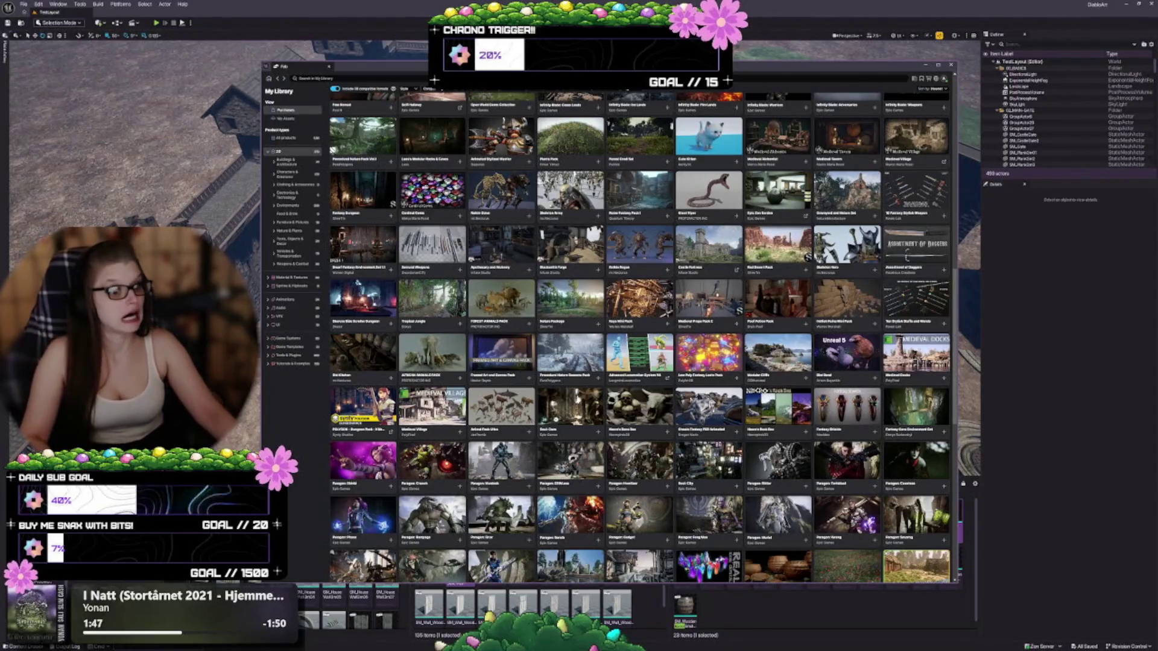
left_click(591, 352)
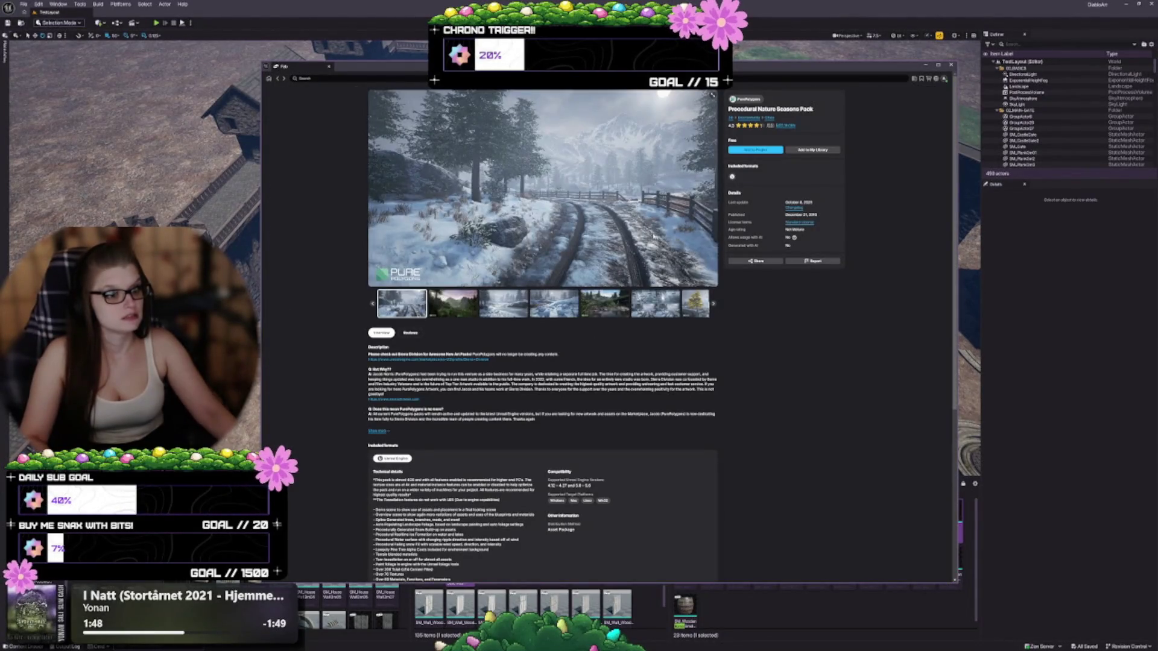
Enlarge the pack preview and view the green valley, snowy river, snowy rocks and snow-coverage images.
left_click(713, 95)
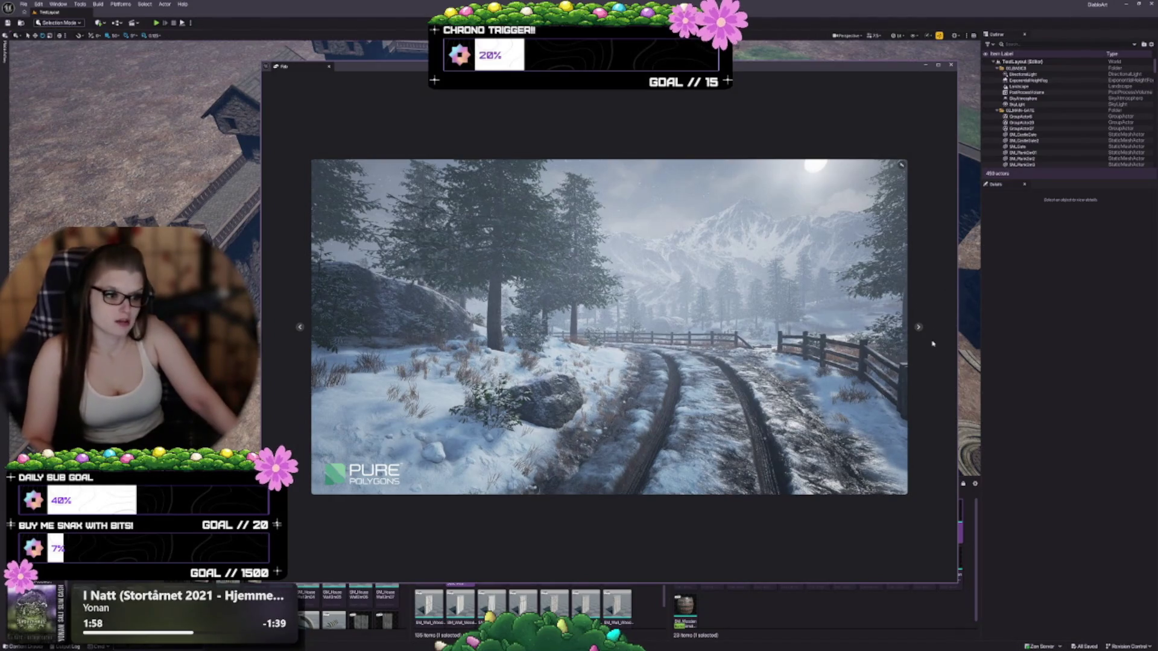
left_click(920, 328)
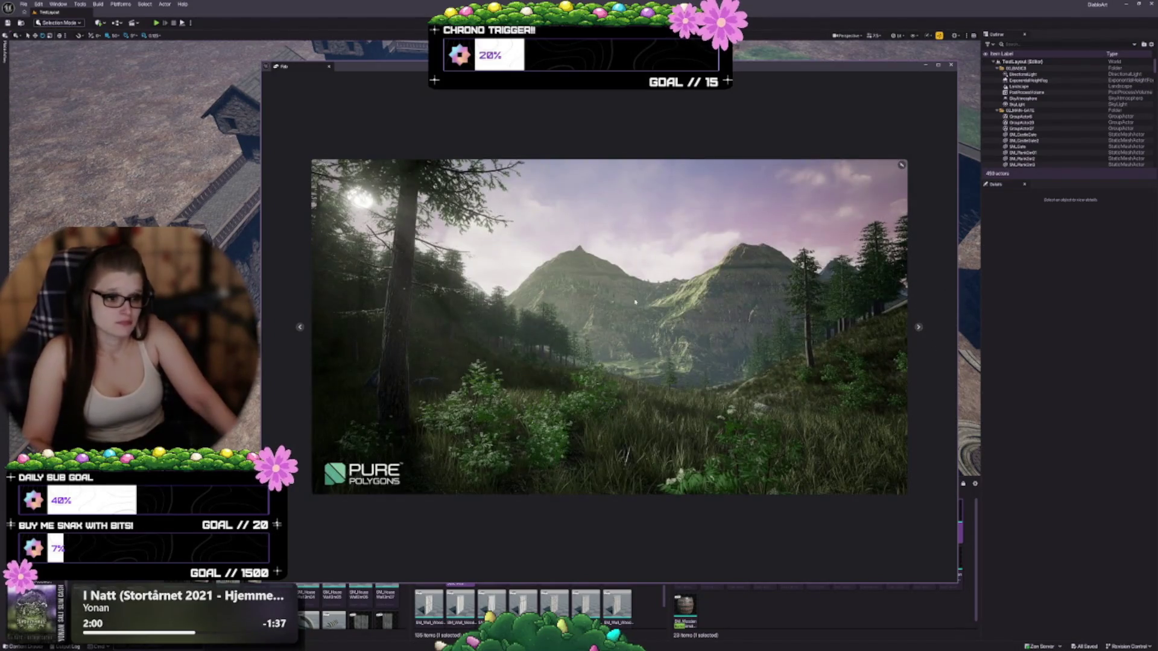
left_click(916, 329)
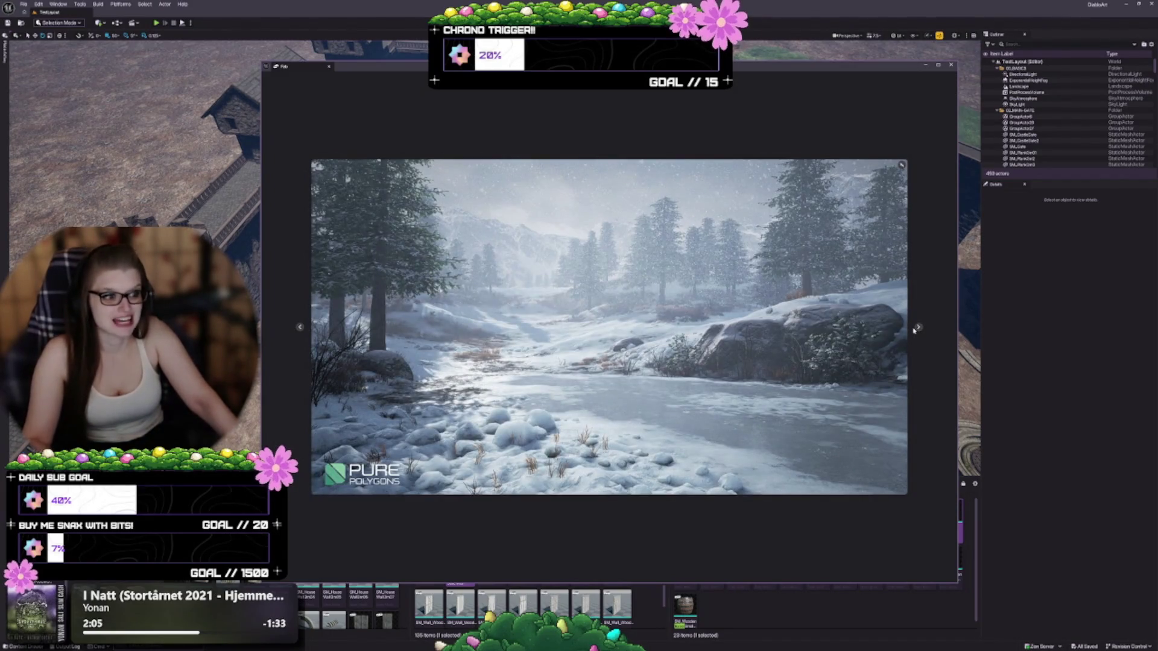
left_click(916, 329)
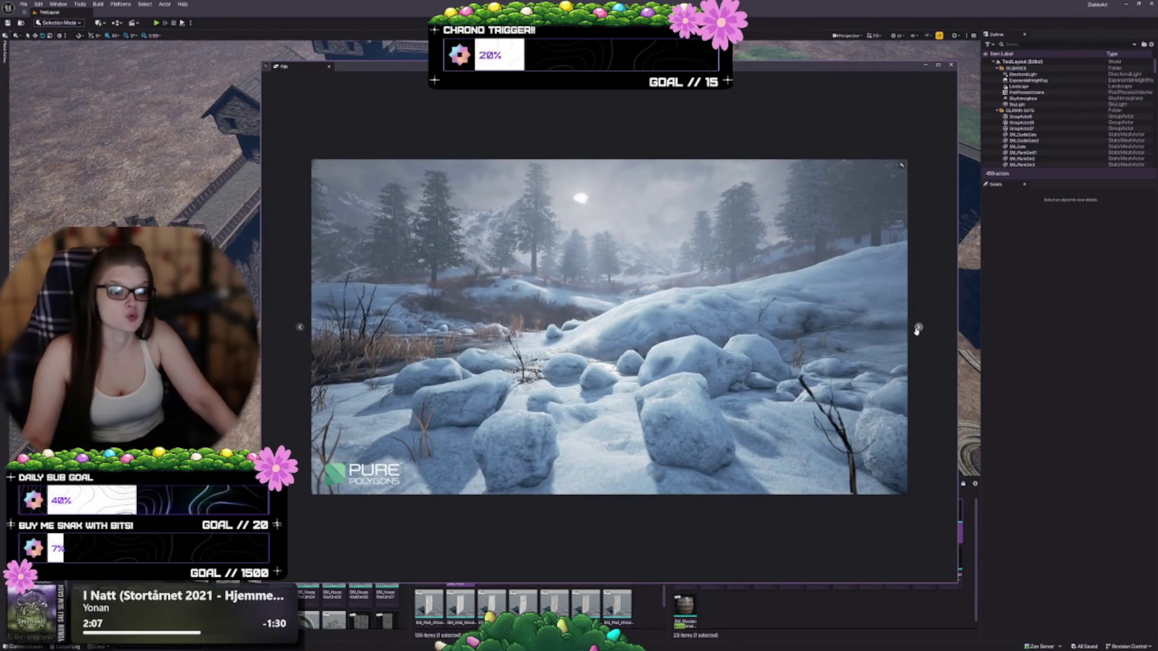
left_click(916, 329)
left_click(919, 329)
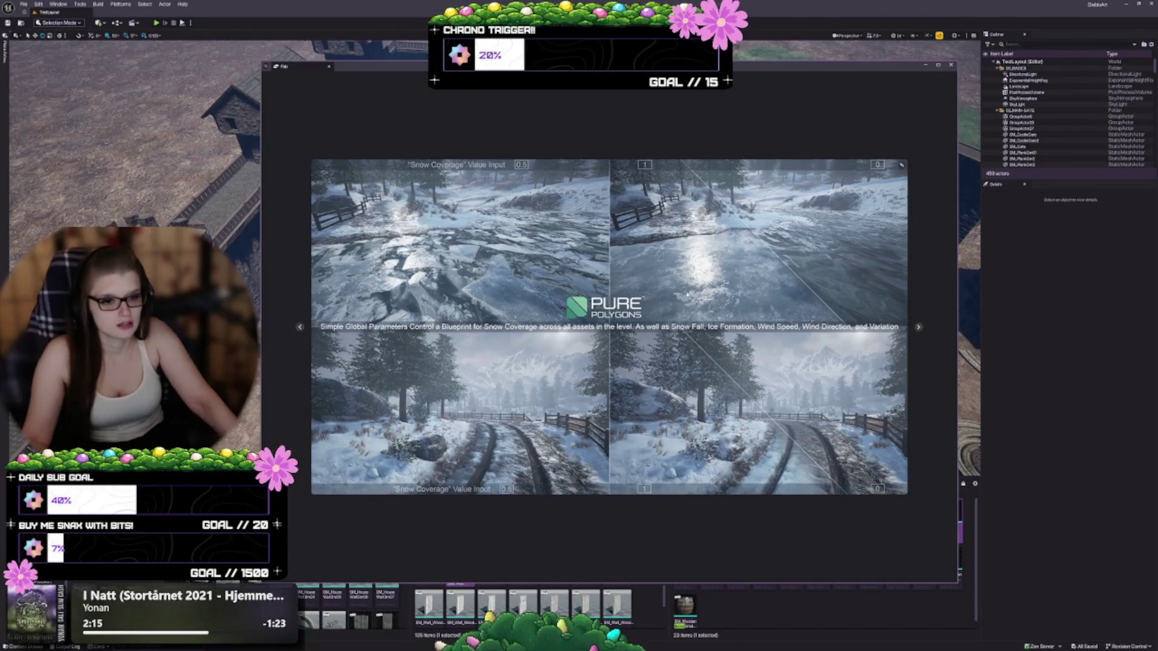
Continue through the spline-generated tree and forest overview images, then close the enlarged preview.
left_click(919, 327)
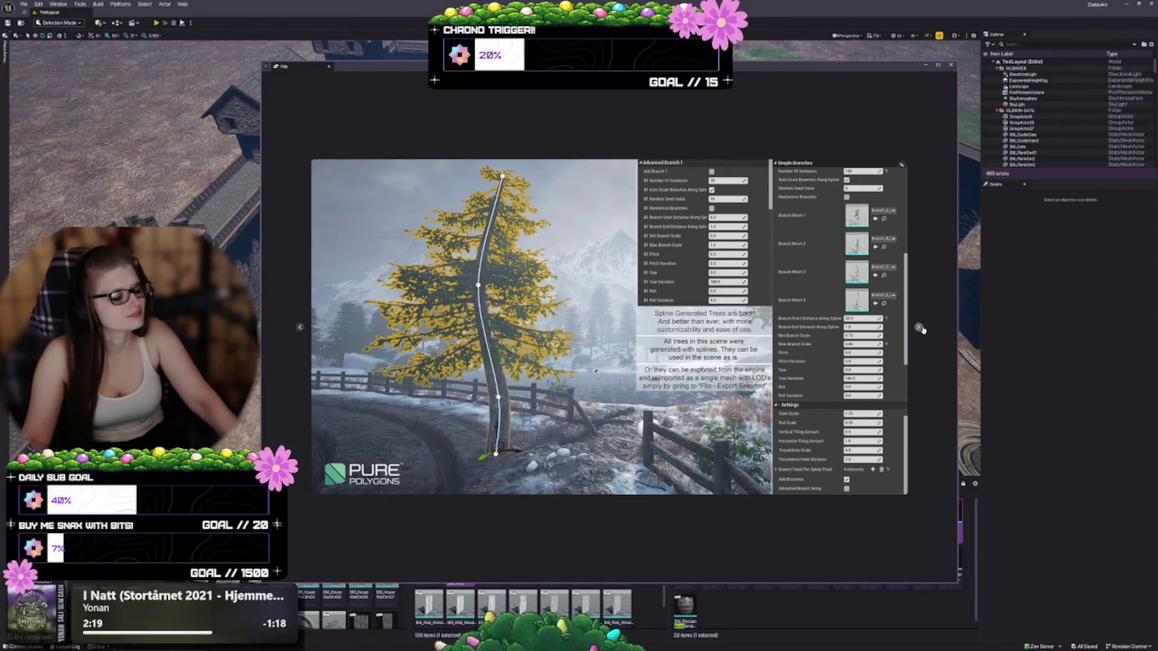
left_click(918, 328)
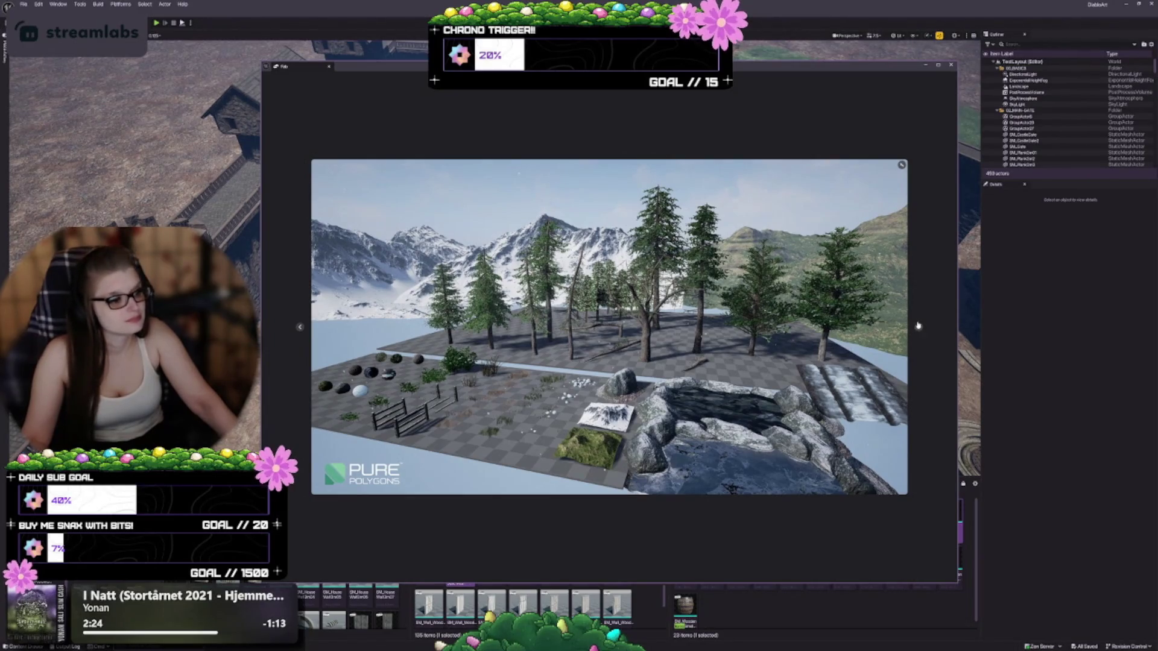
left_click(919, 327)
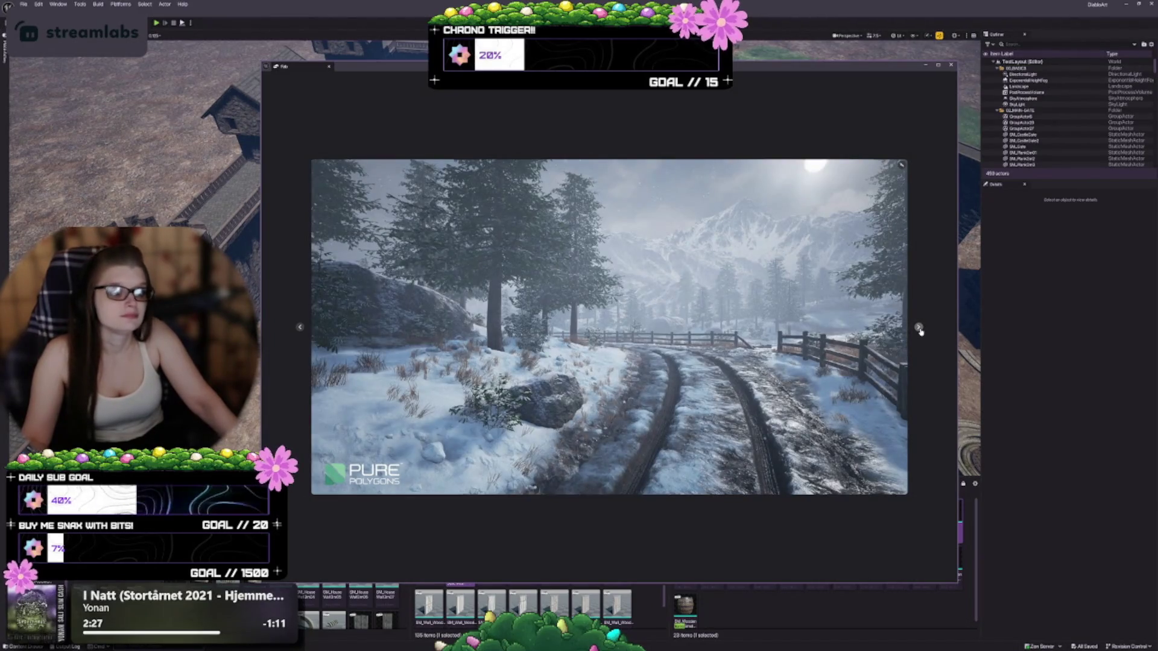
left_click(918, 327)
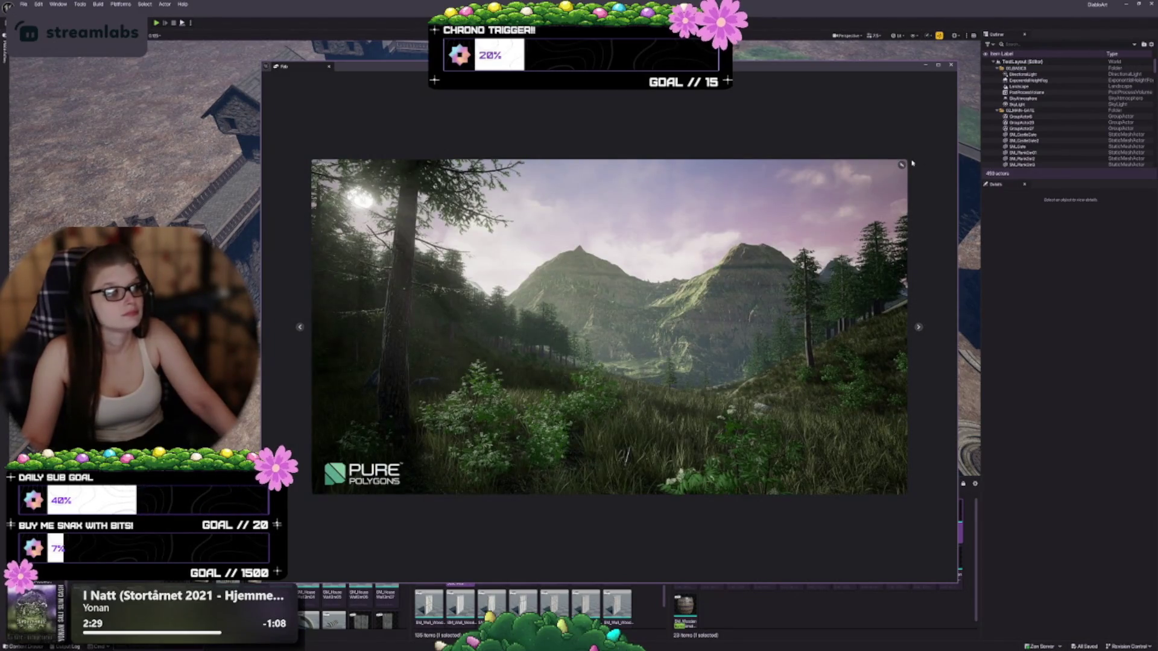
left_click(902, 165)
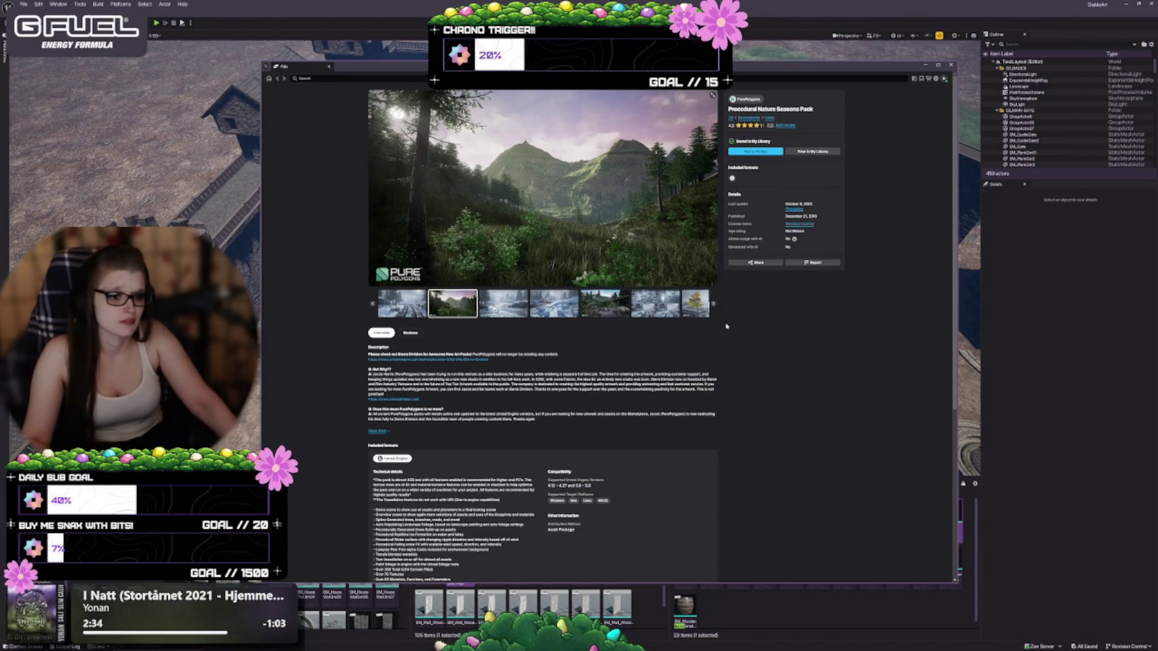
Add the Procedural Nature Seasons Pack to the project as engine version 5.0, then go back to My Library.
left_click(748, 152)
left_click(563, 336)
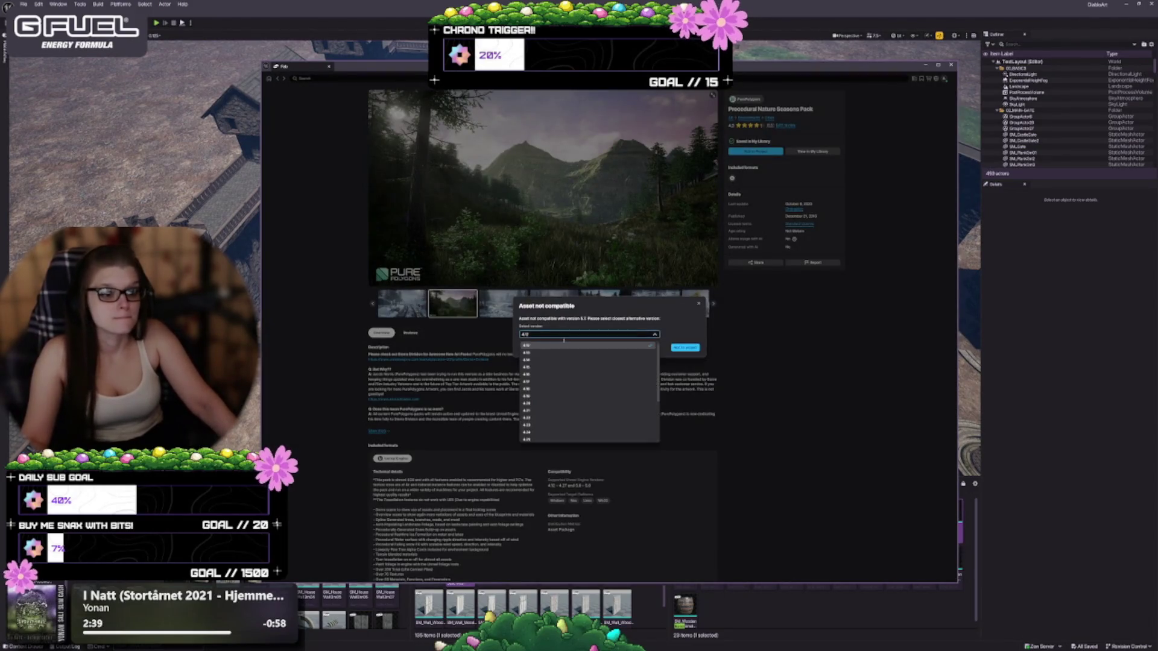
scroll(579, 392, "down", 3)
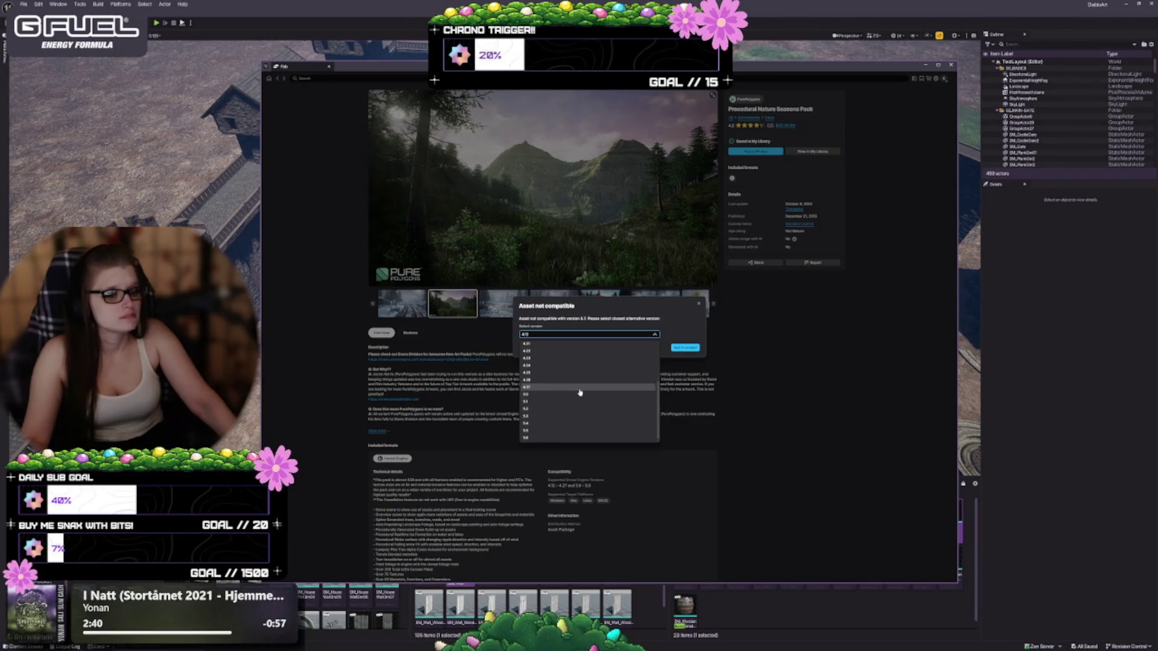
left_click(541, 439)
left_click(685, 348)
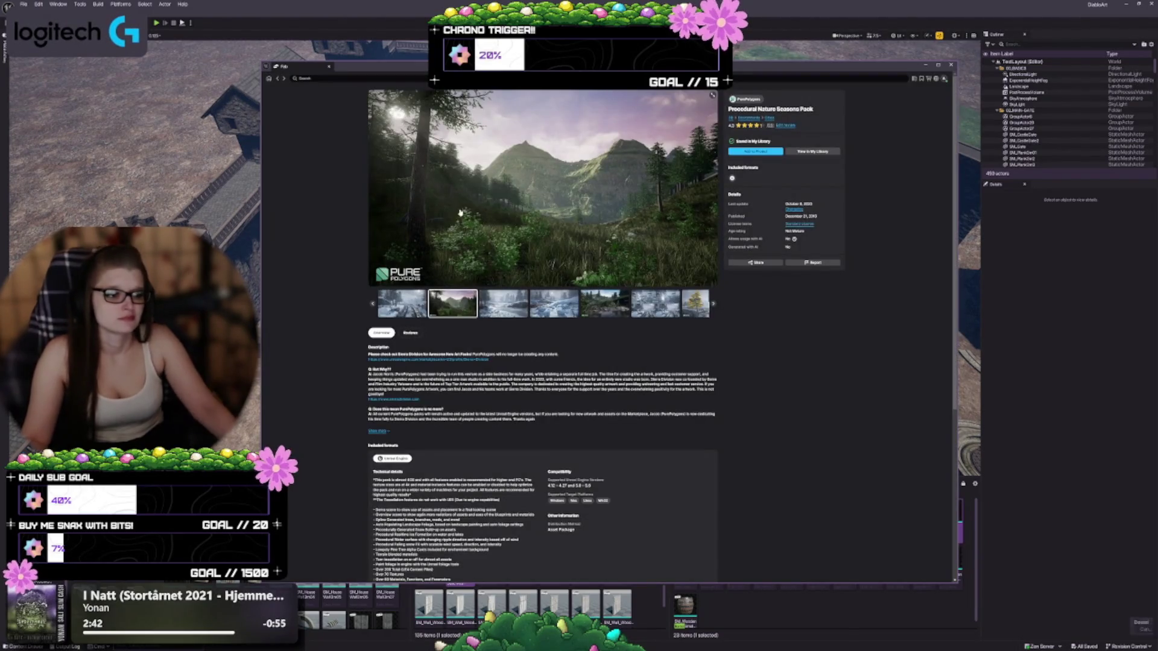
left_click(280, 79)
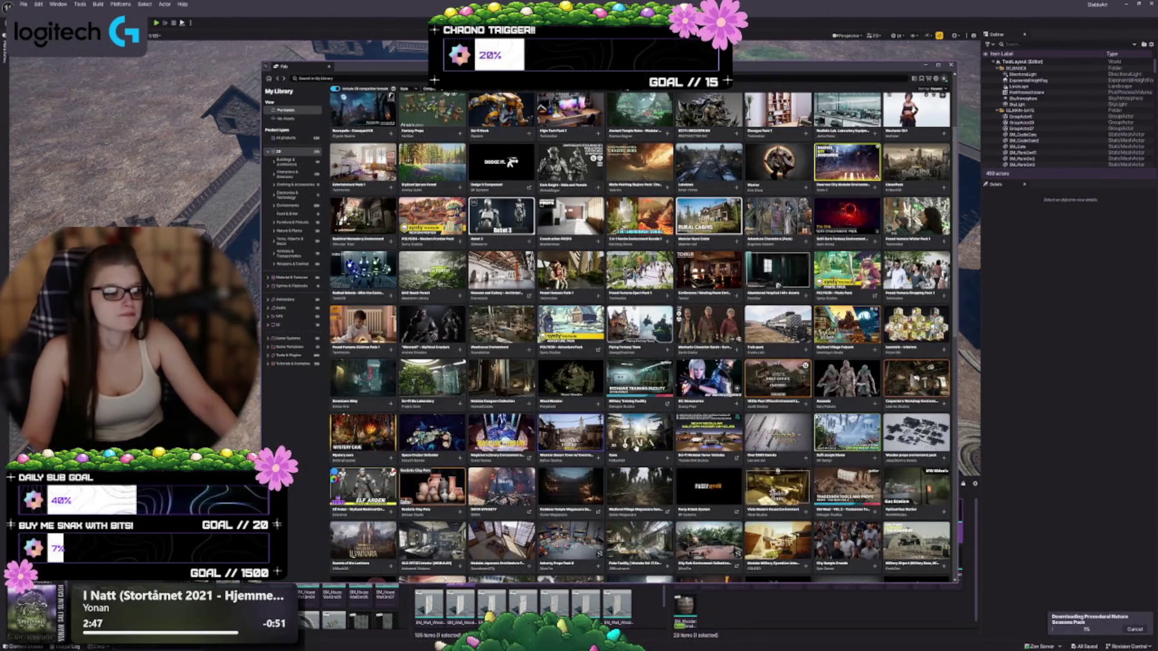
Scroll down My Library, open the Procedural Nature Seasons Pack page and expand its full description.
scroll(635, 447, "down", 3)
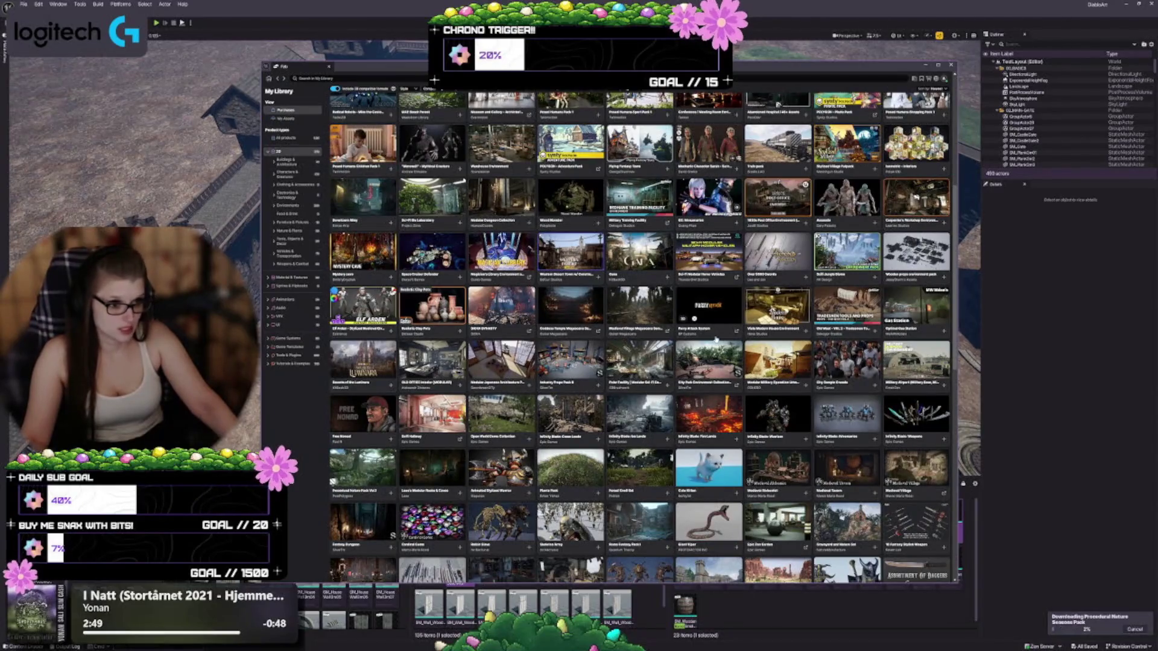
scroll(685, 291, "down", 2)
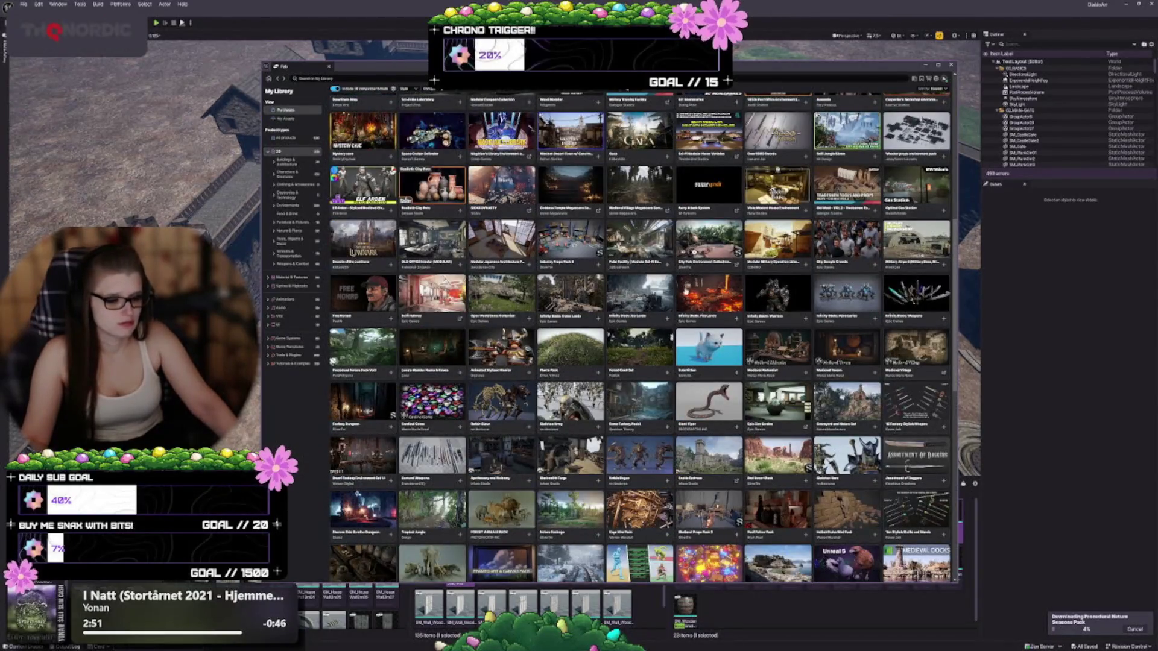
scroll(685, 292, "down", 1)
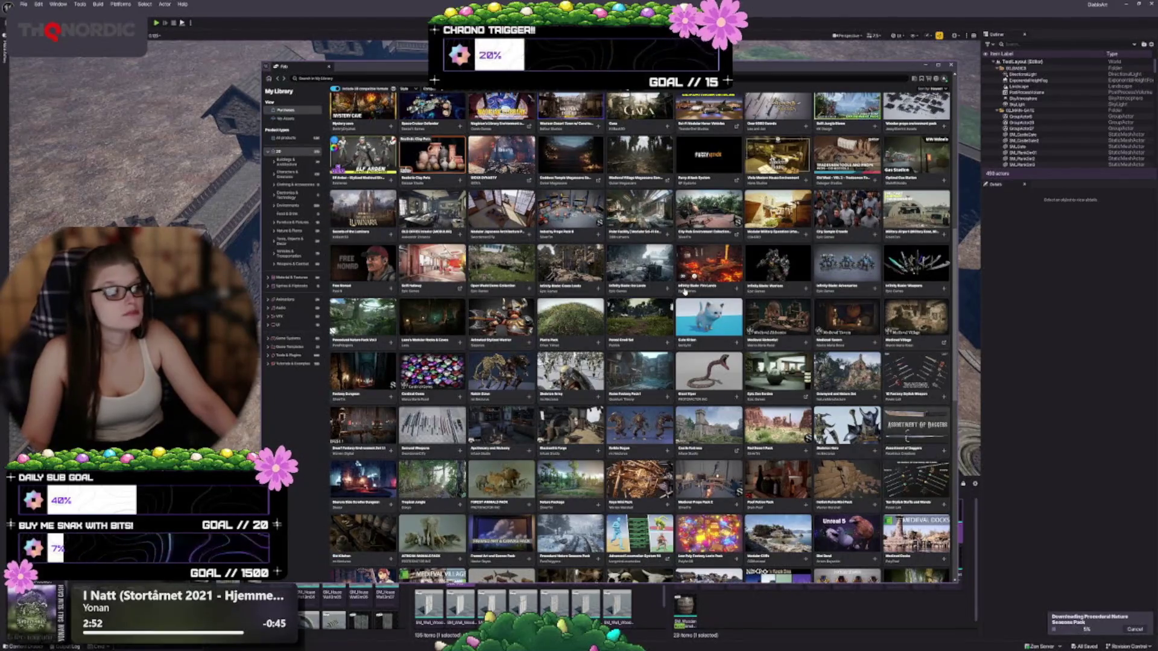
scroll(685, 291, "down", 3)
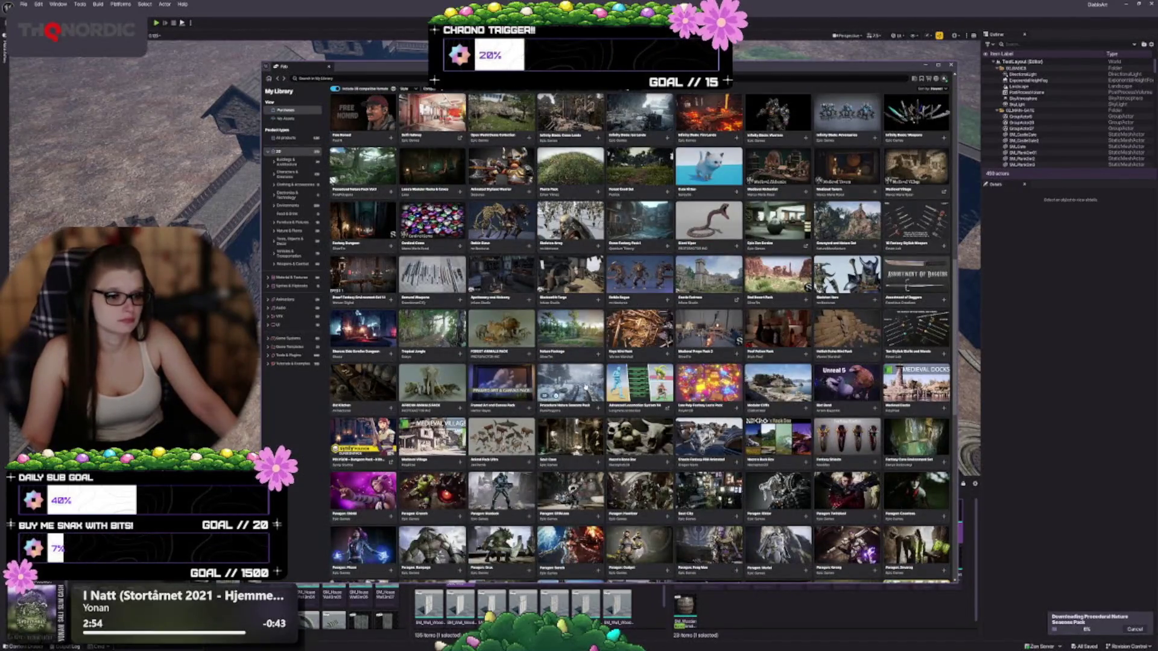
left_click(582, 386)
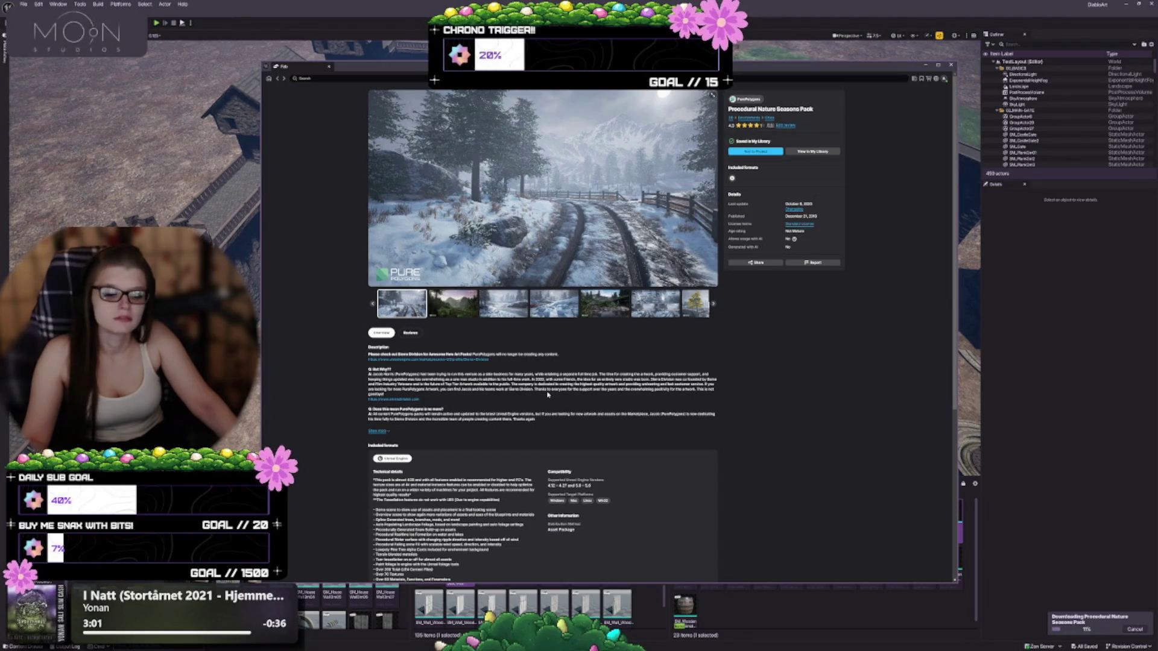
left_click(376, 432)
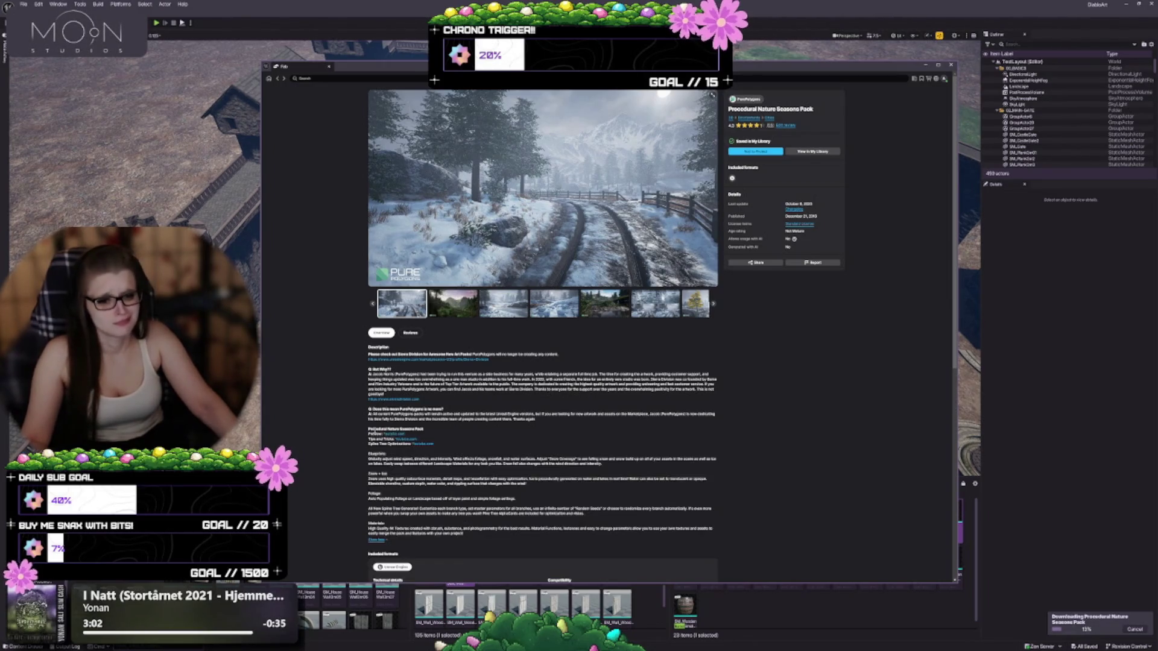
Read down to the pack's technical details and compatible engine versions, then bring up the Content Drawer.
scroll(559, 447, "down", 1)
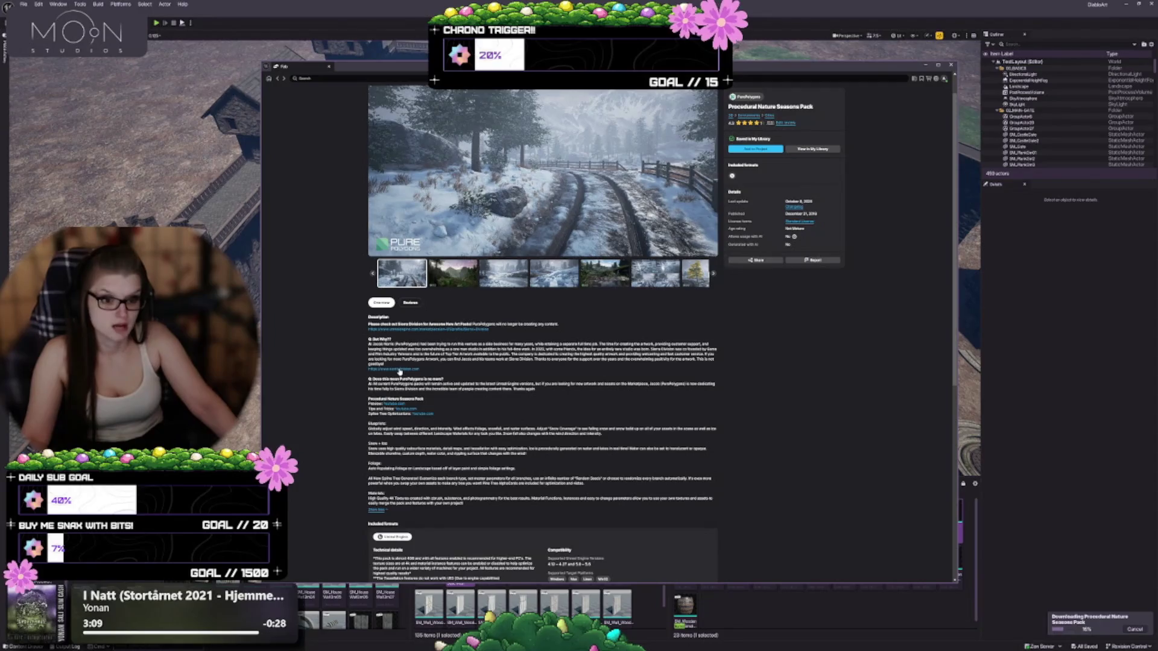
scroll(617, 480, "down", 5)
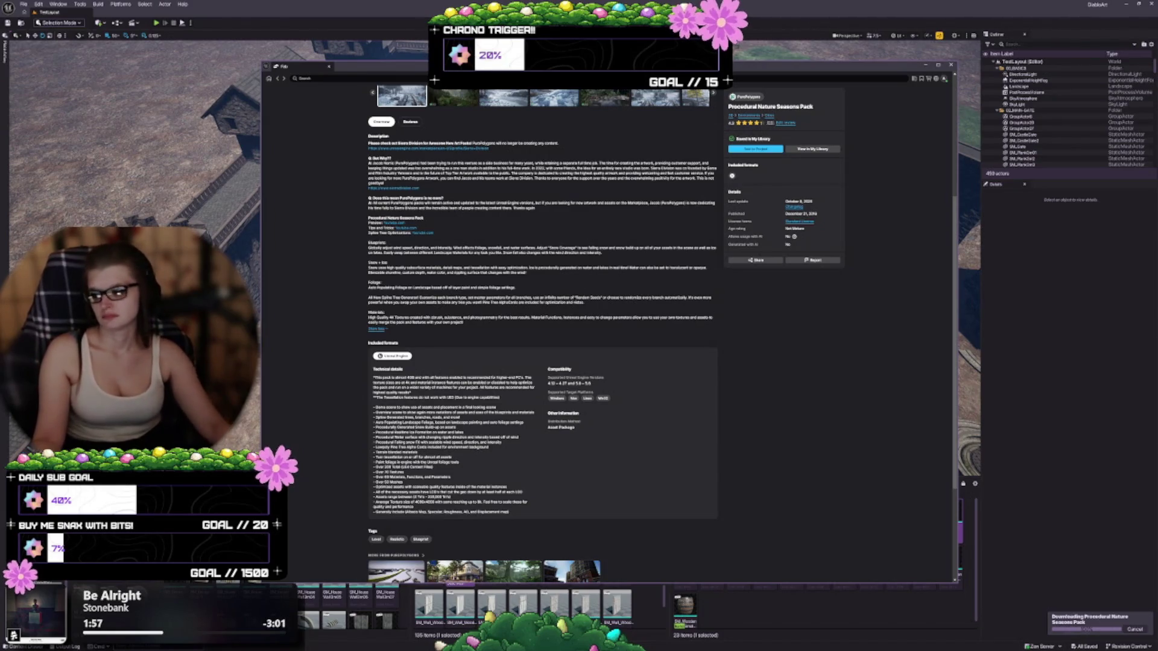
key("ctrl+space")
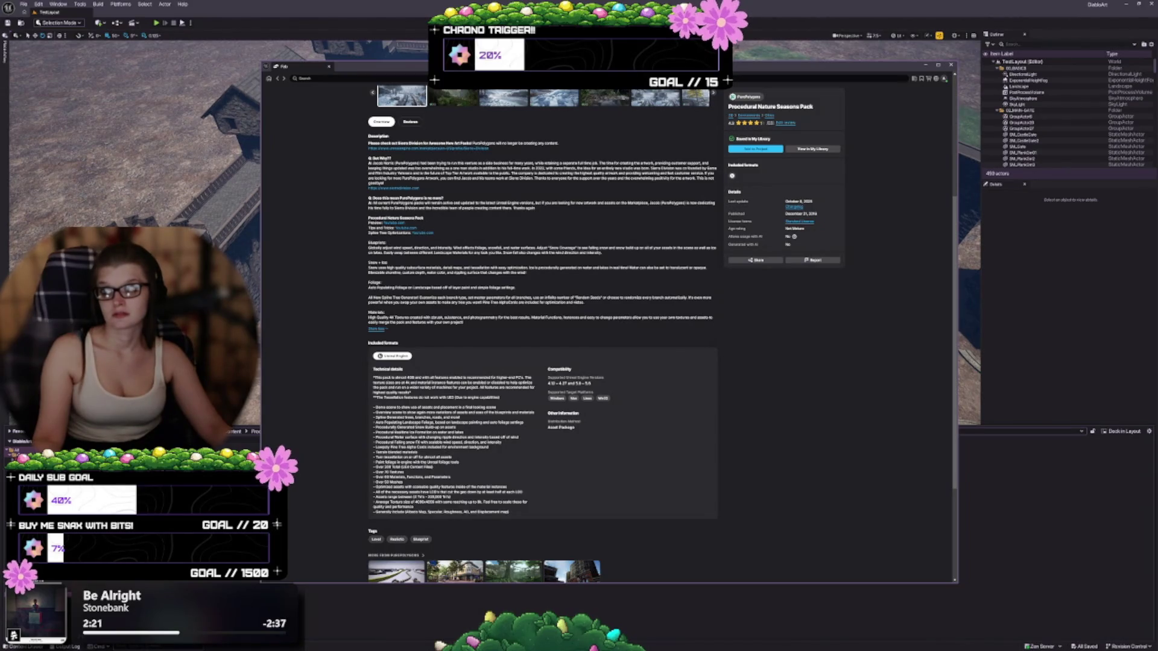
scroll(693, 278, "up", 4)
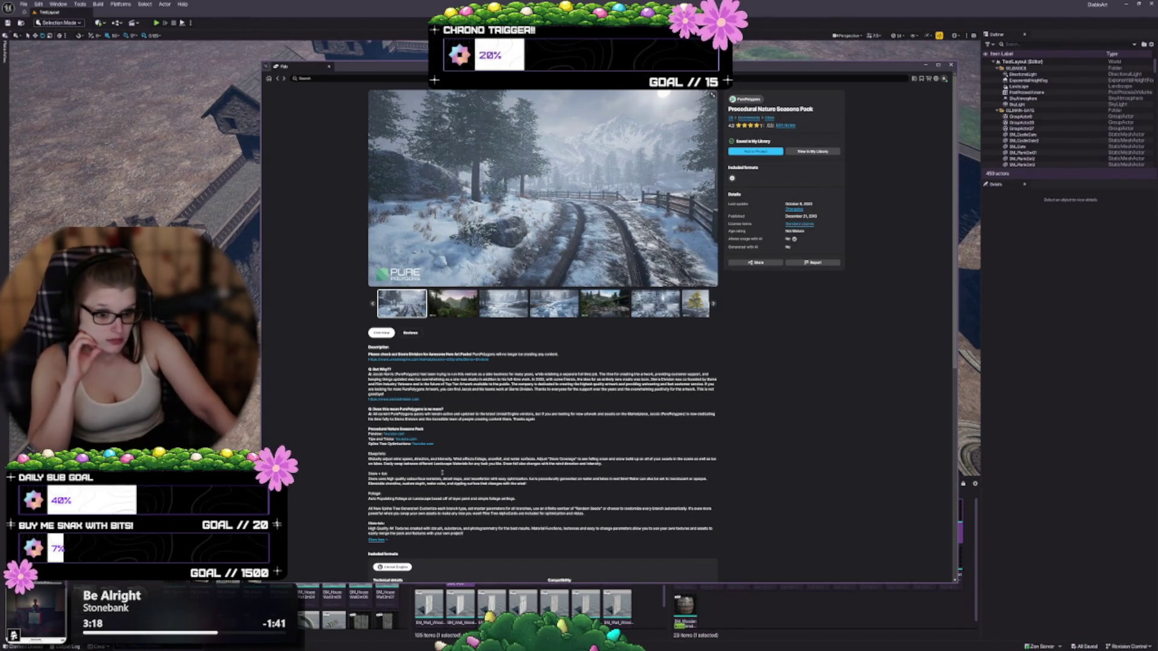
scroll(461, 474, "down", 1)
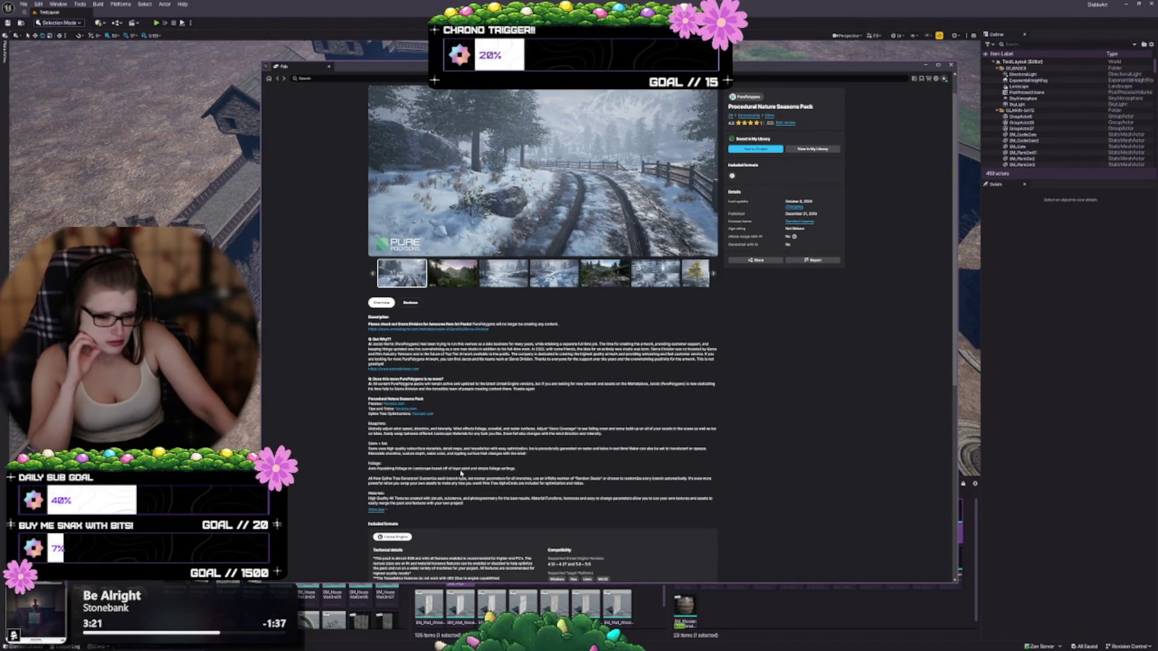
scroll(461, 473, "down", 5)
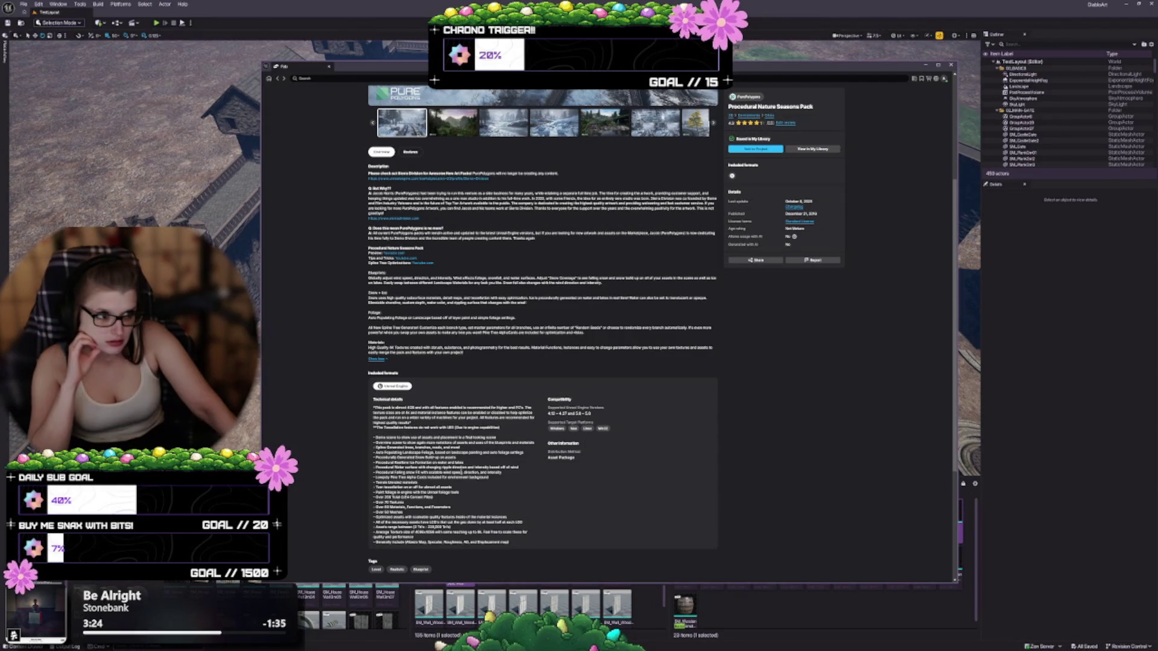
scroll(389, 425, "up", 2)
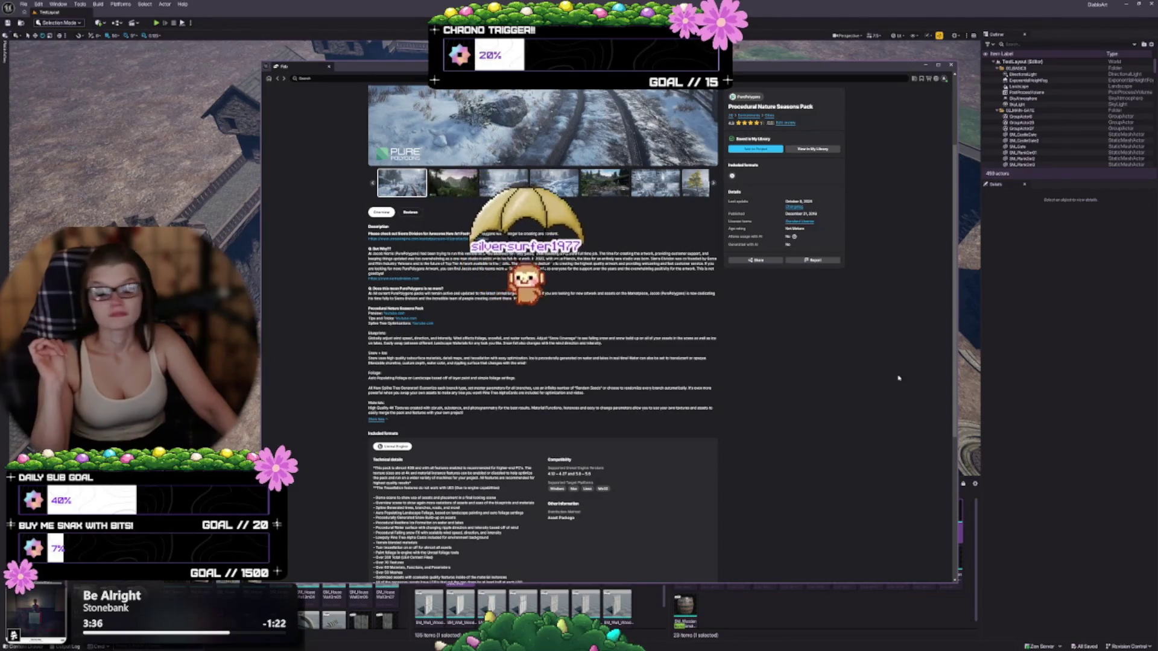
Return to the My Library grid, scroll down and open the Medieval Village product page.
left_click(277, 79)
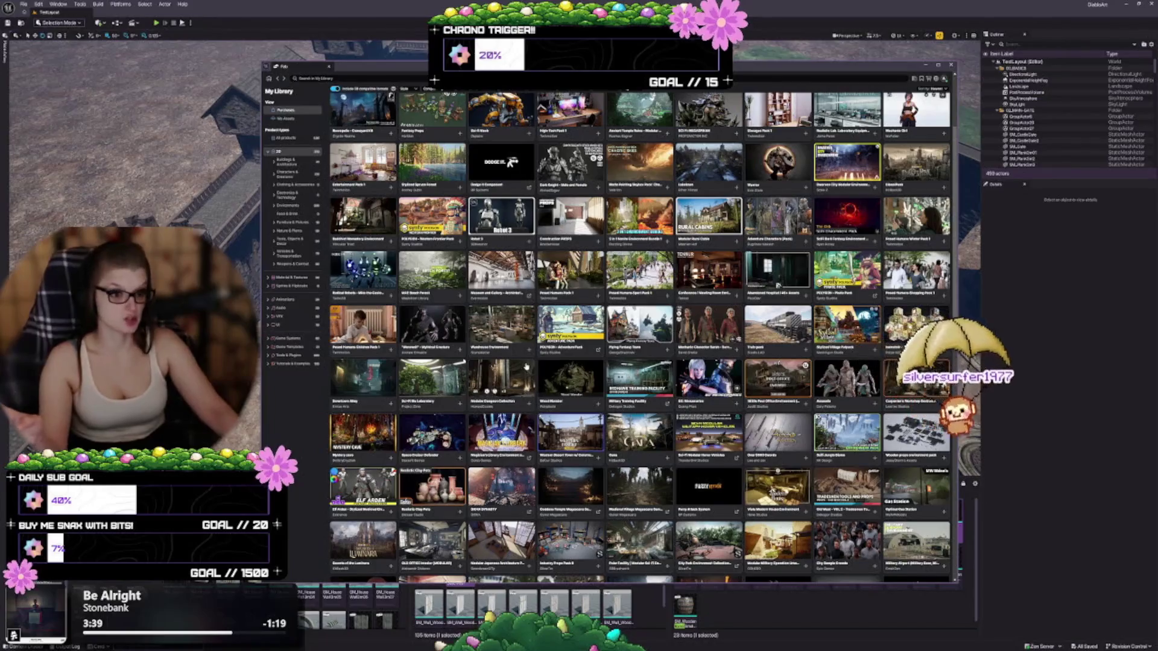
scroll(544, 326, "down", 3)
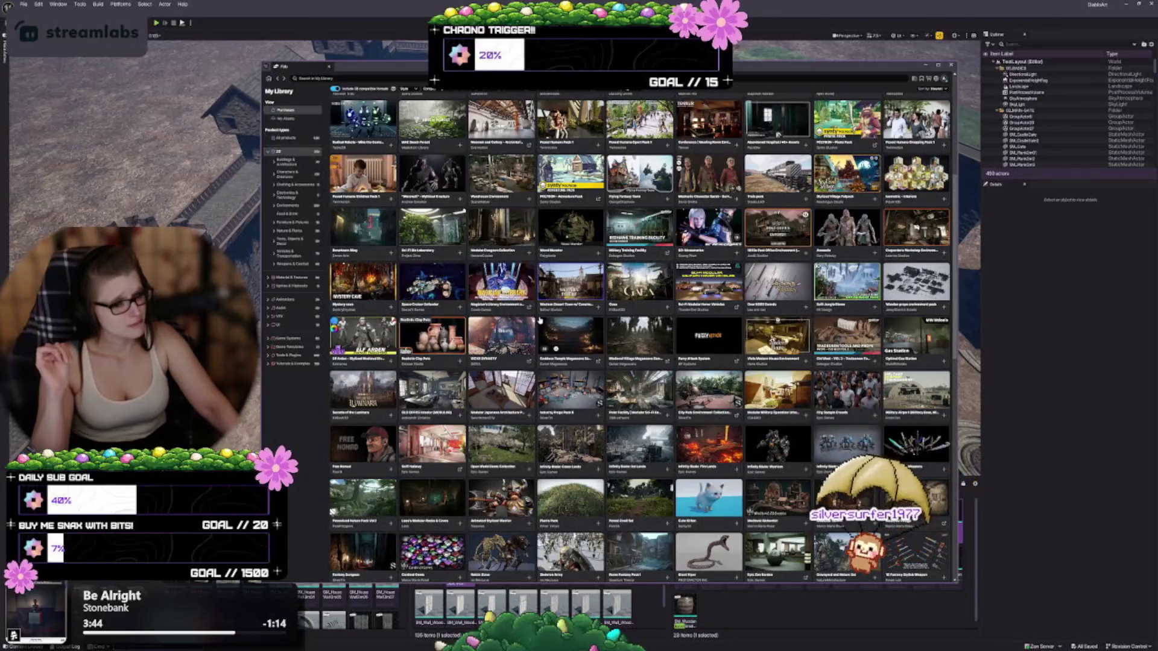
scroll(543, 305, "down", 2)
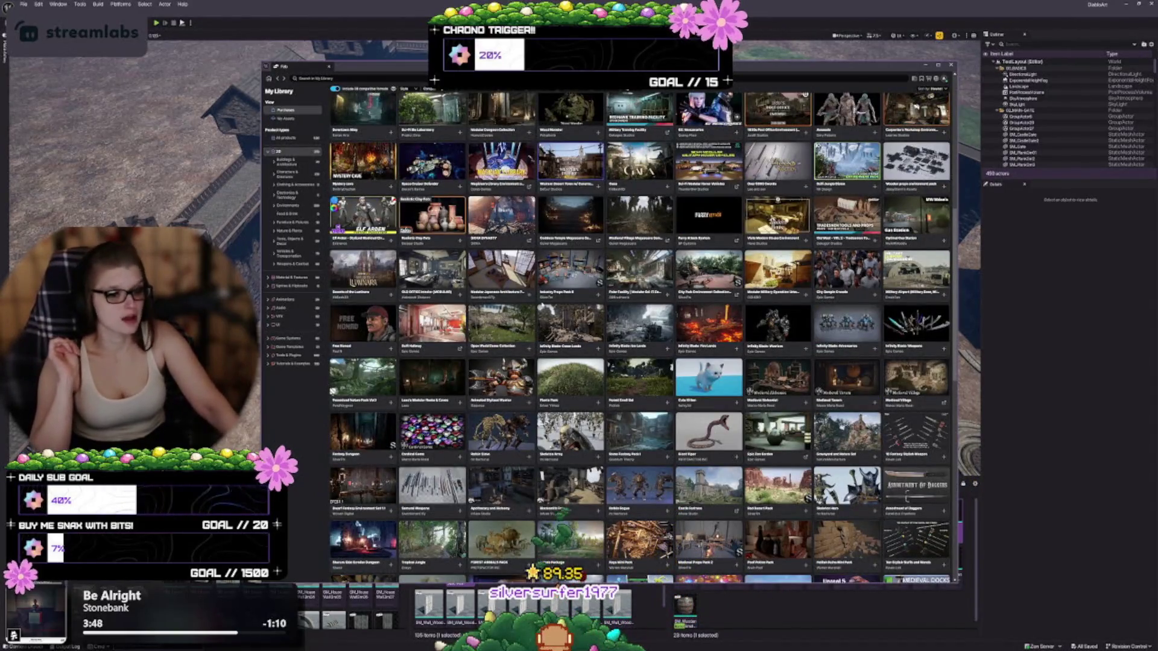
scroll(542, 304, "down", 4)
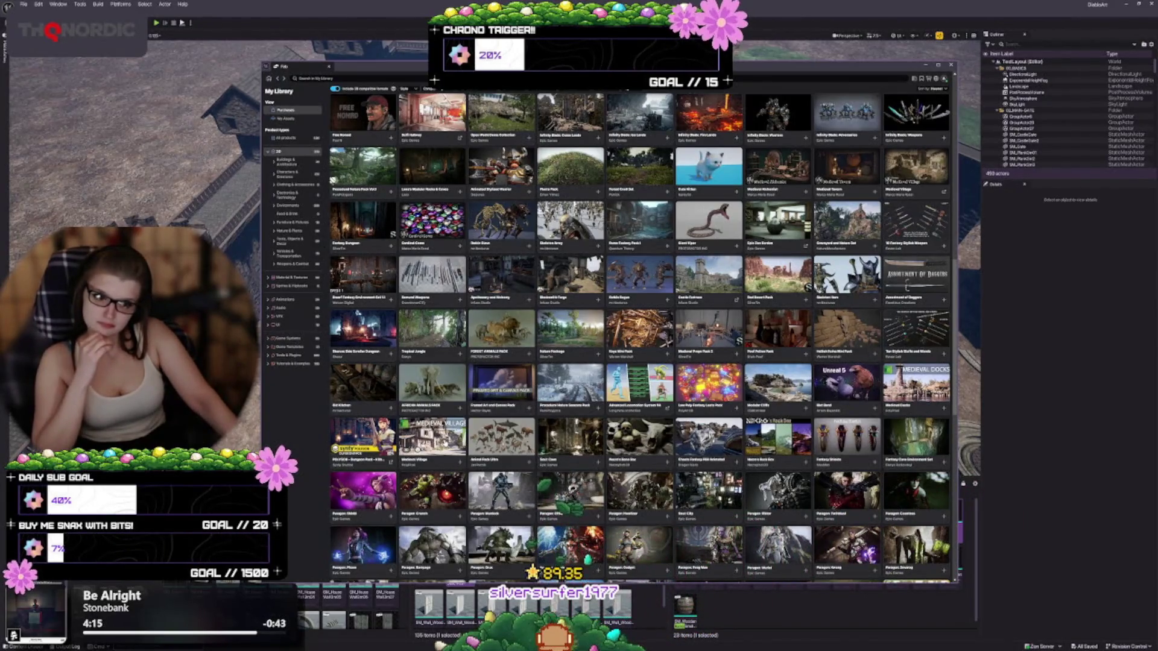
left_click(435, 438)
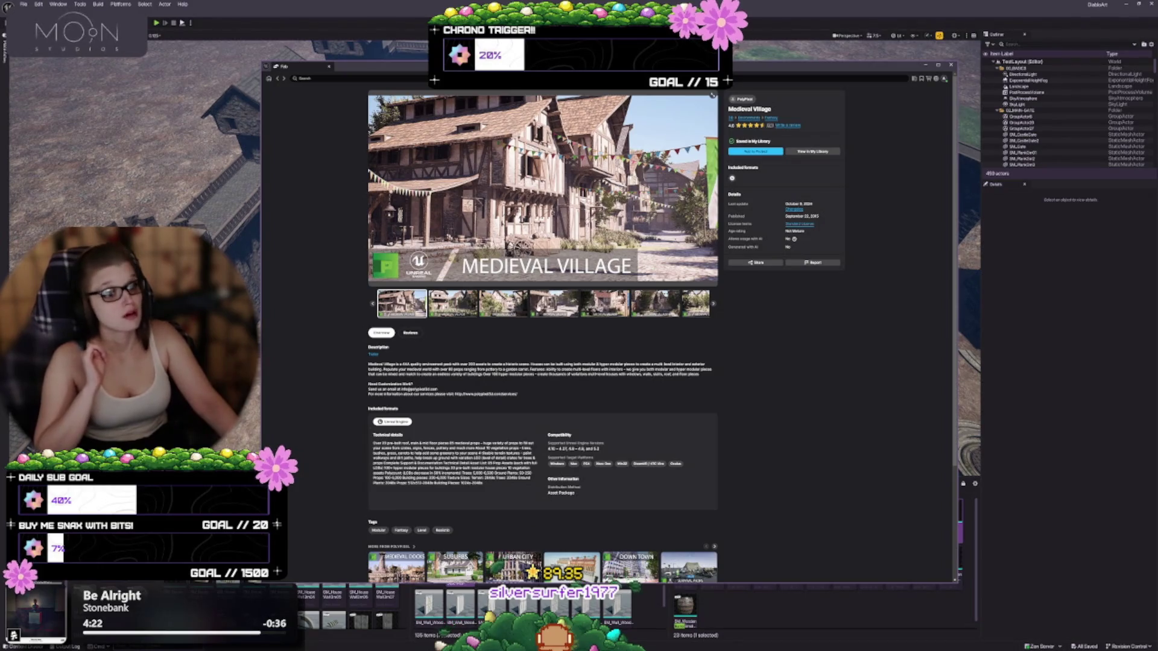
left_click(486, 313)
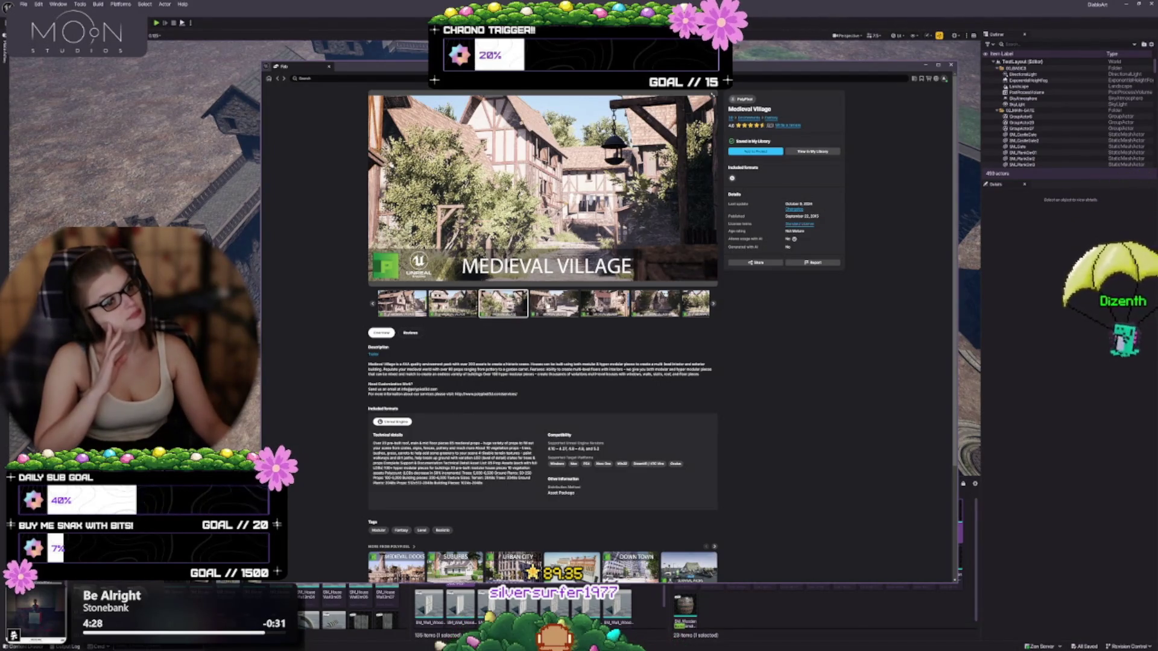
left_click(554, 304)
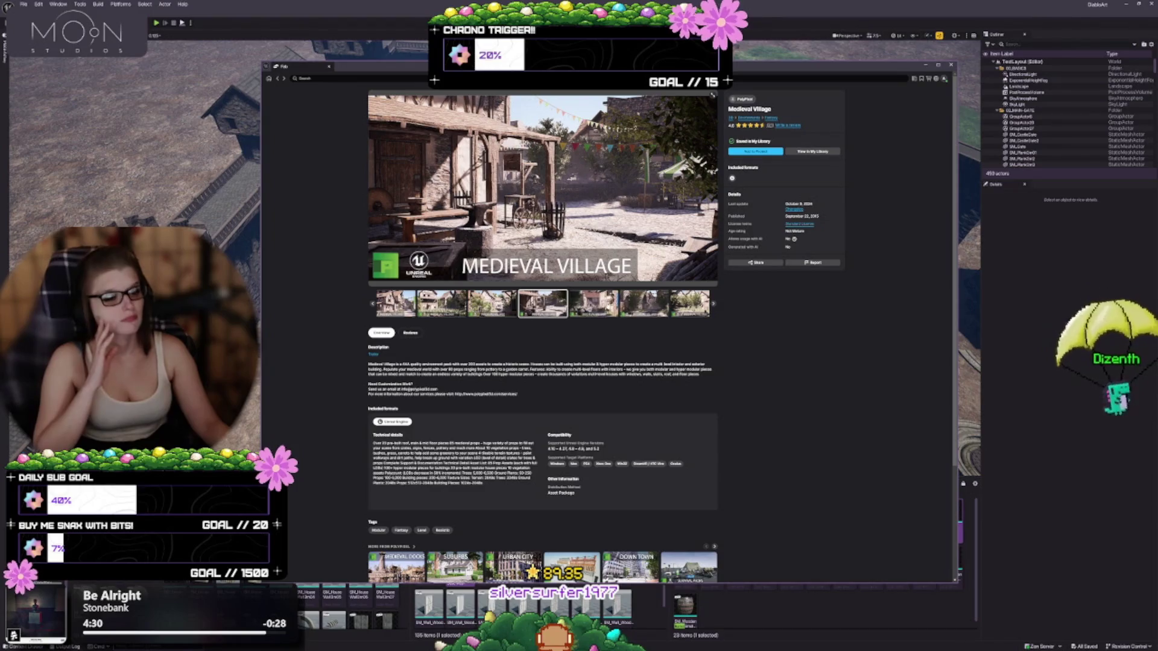
left_click(591, 304)
left_click(609, 307)
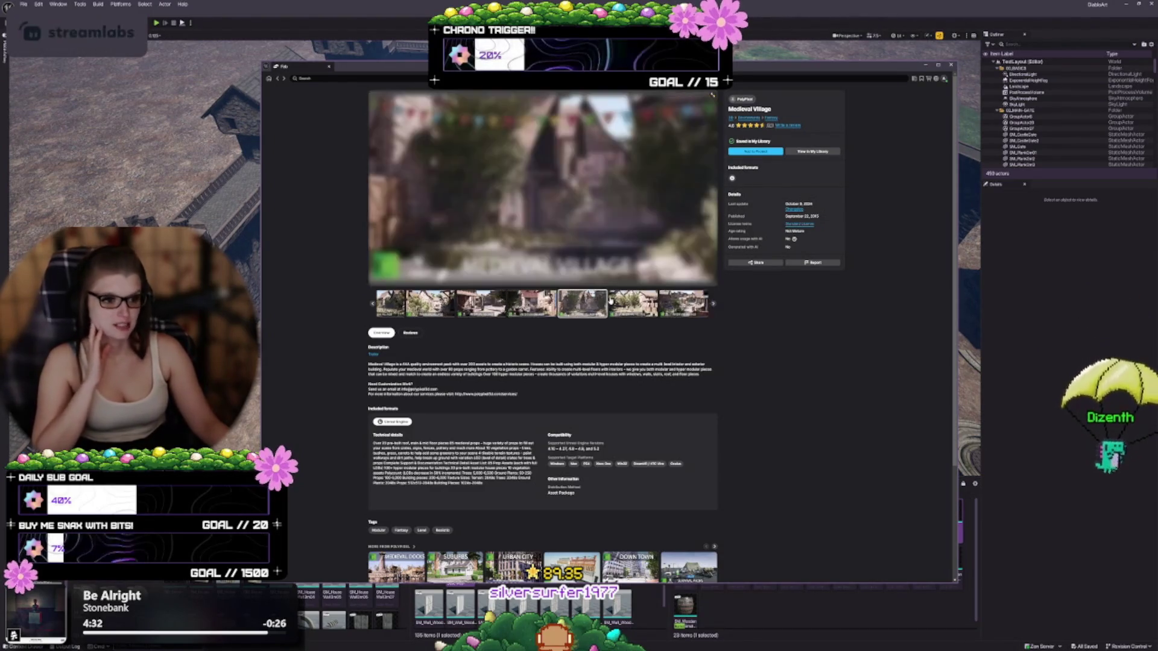
left_click(626, 315)
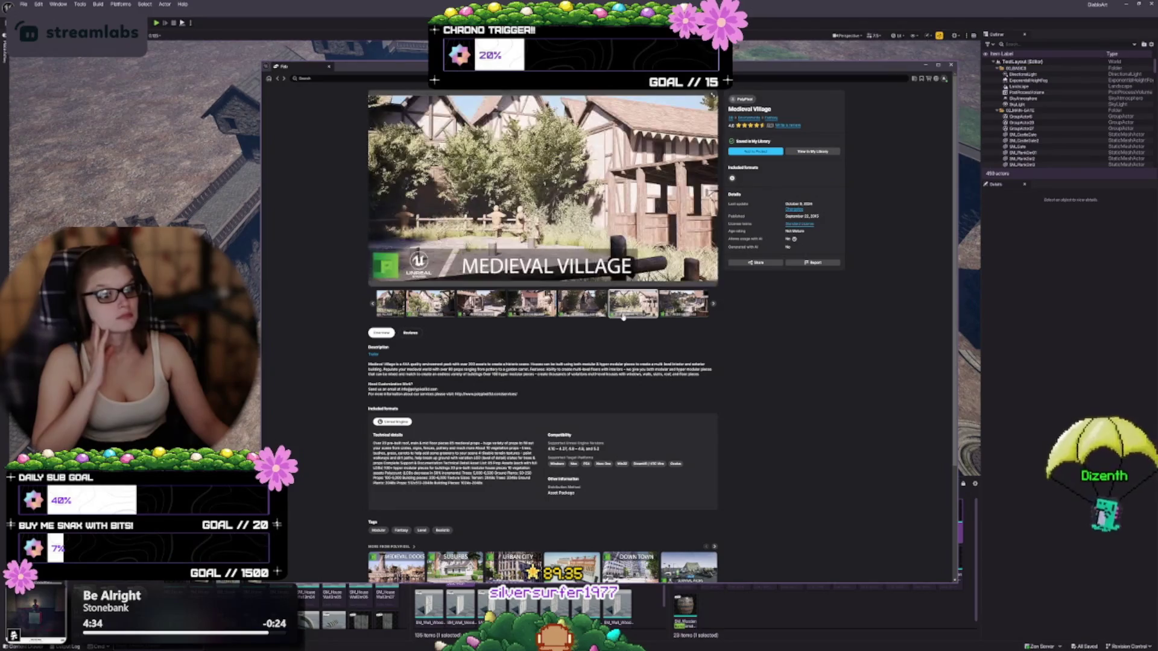
left_click(672, 304)
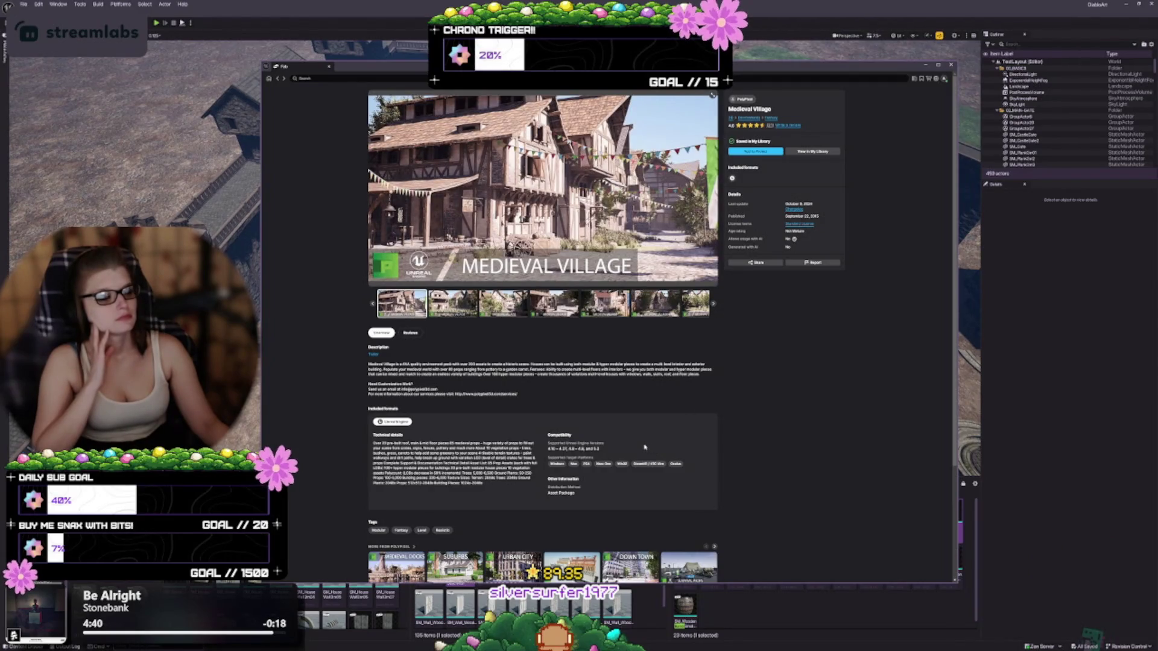
Leave the Medieval Village page and scroll far down the My Library grid of owned packs.
left_click(278, 79)
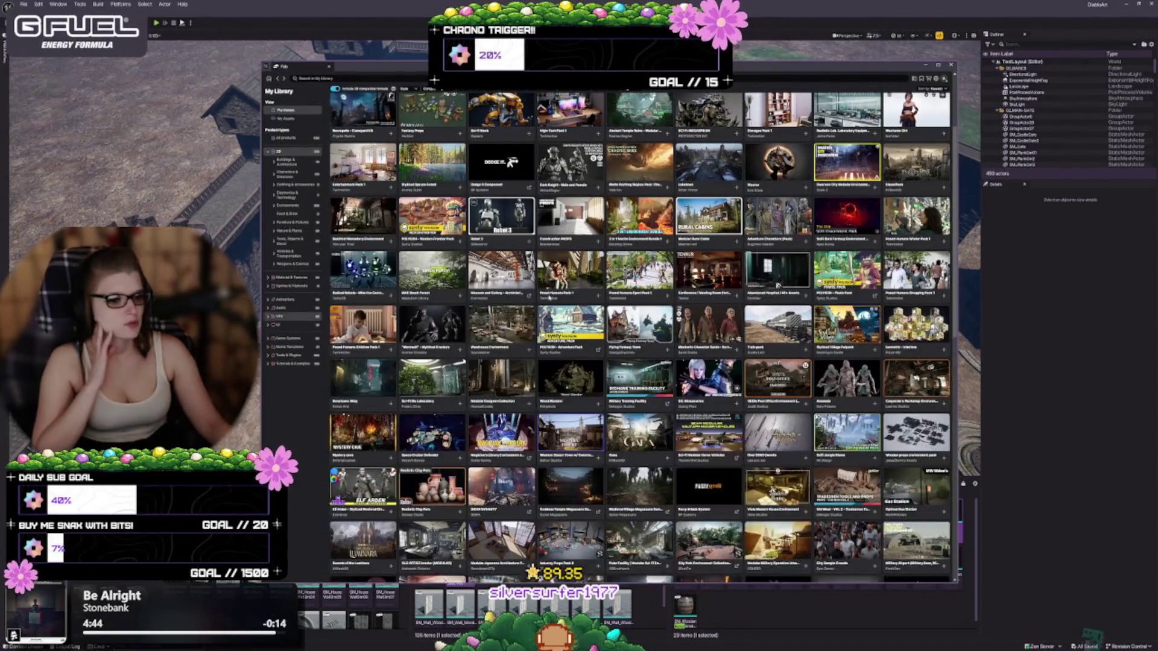
scroll(657, 290, "down", 5)
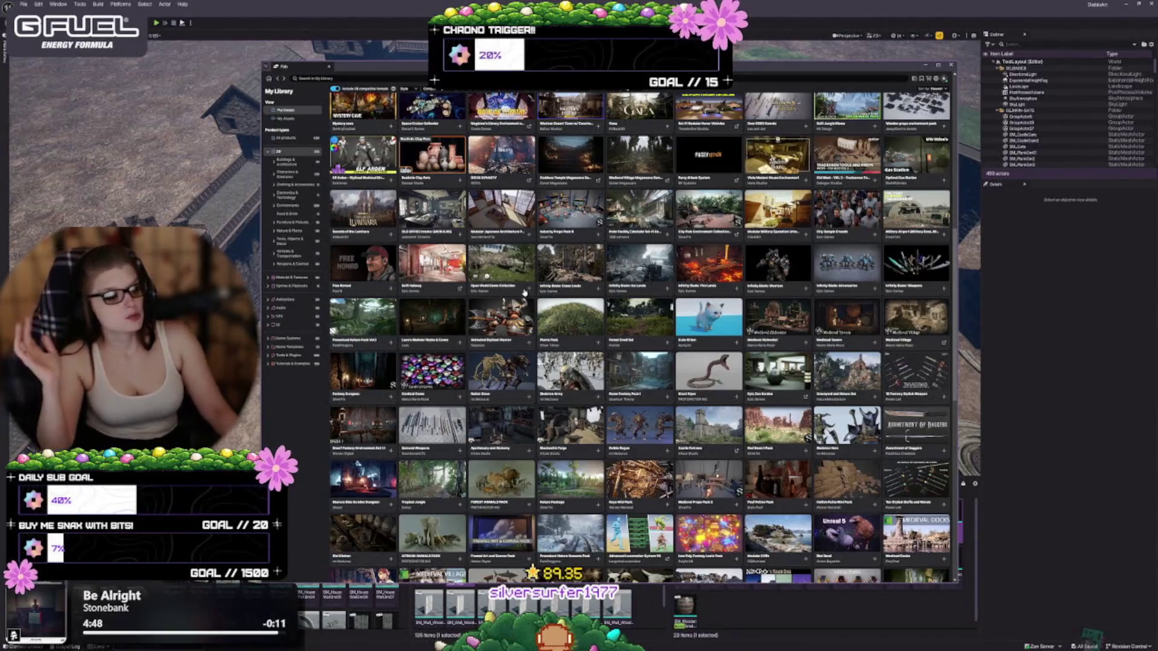
scroll(506, 339, "down", 5)
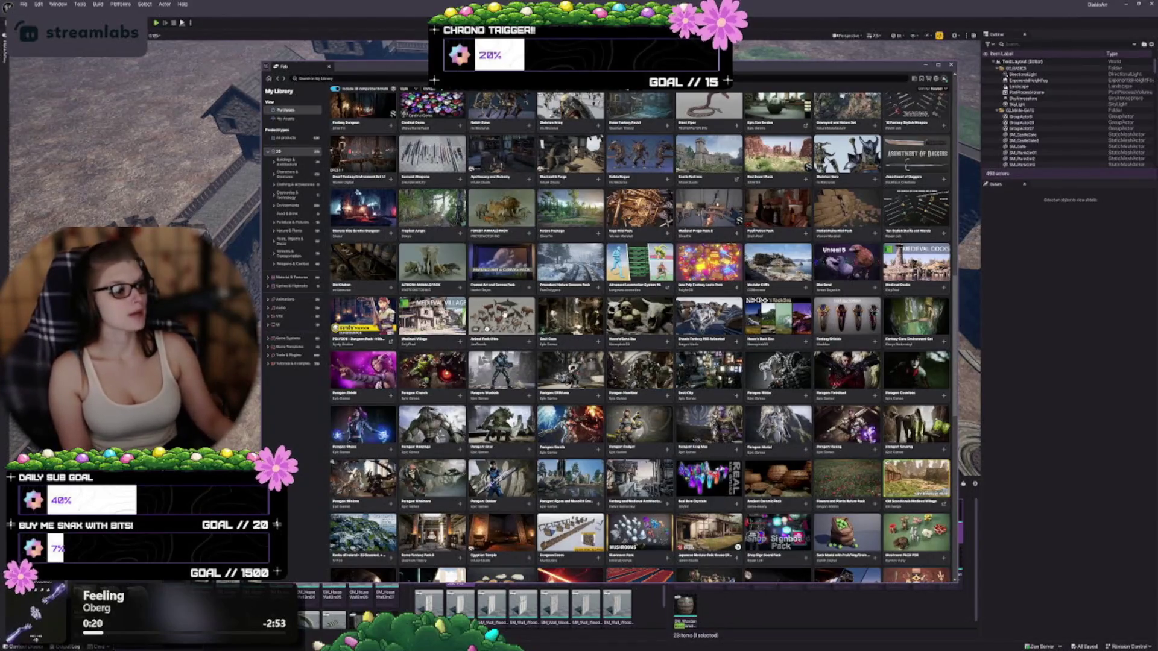
scroll(483, 301, "down", 1)
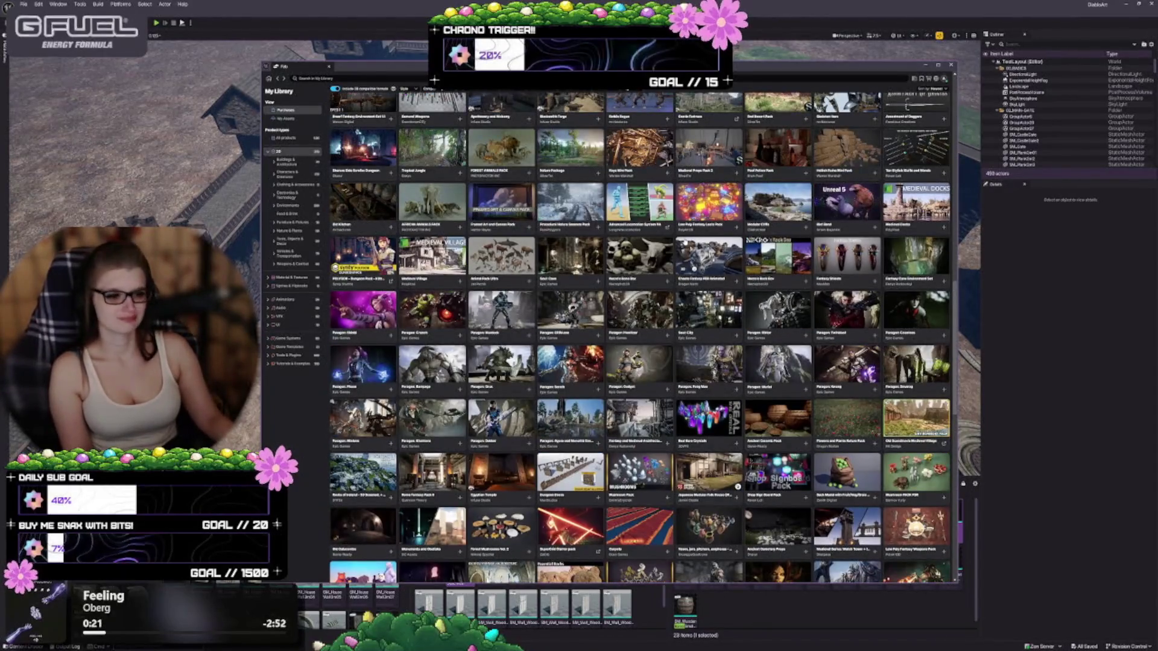
scroll(682, 243, "down", 1)
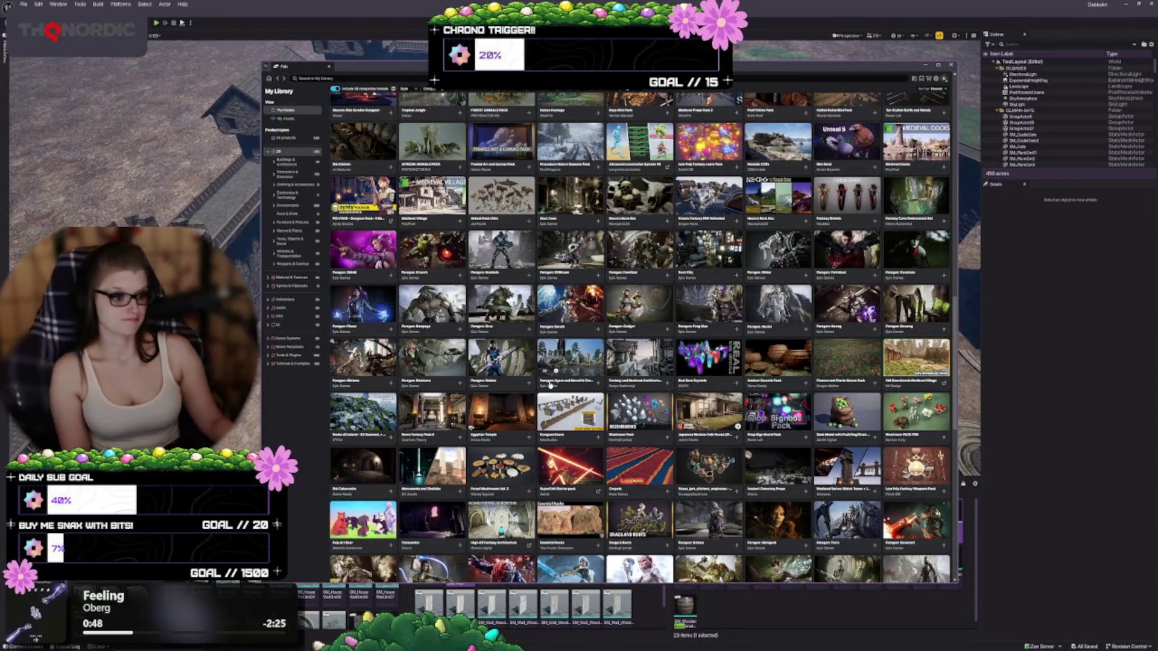
scroll(549, 386, "down", 1)
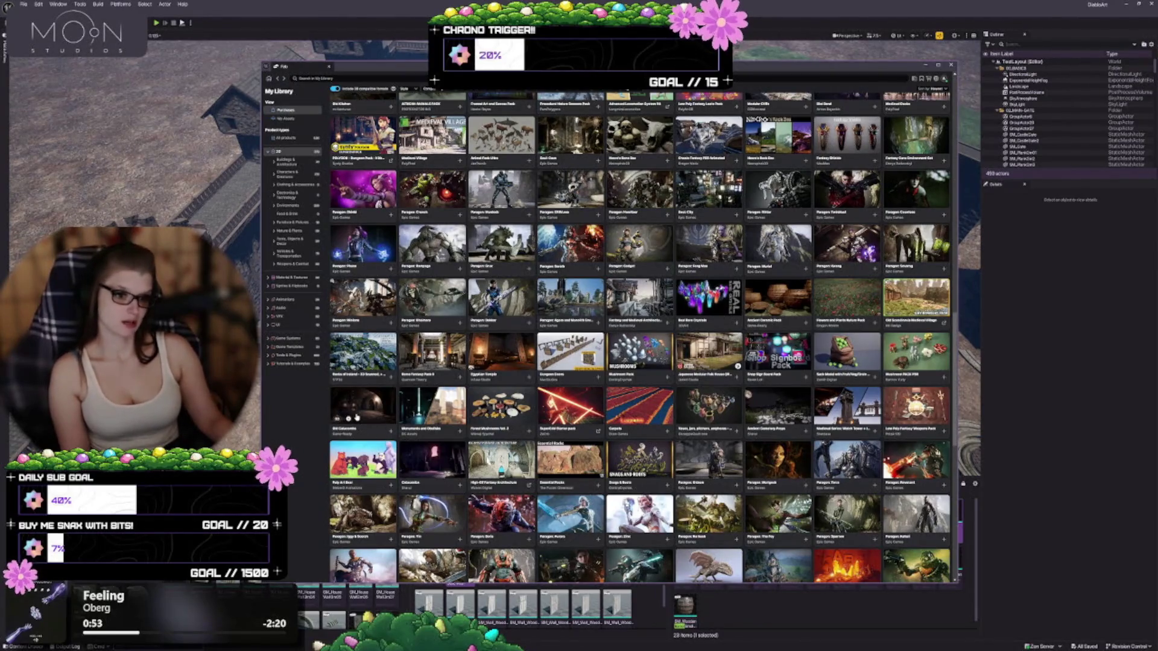
scroll(357, 416, "down", 1)
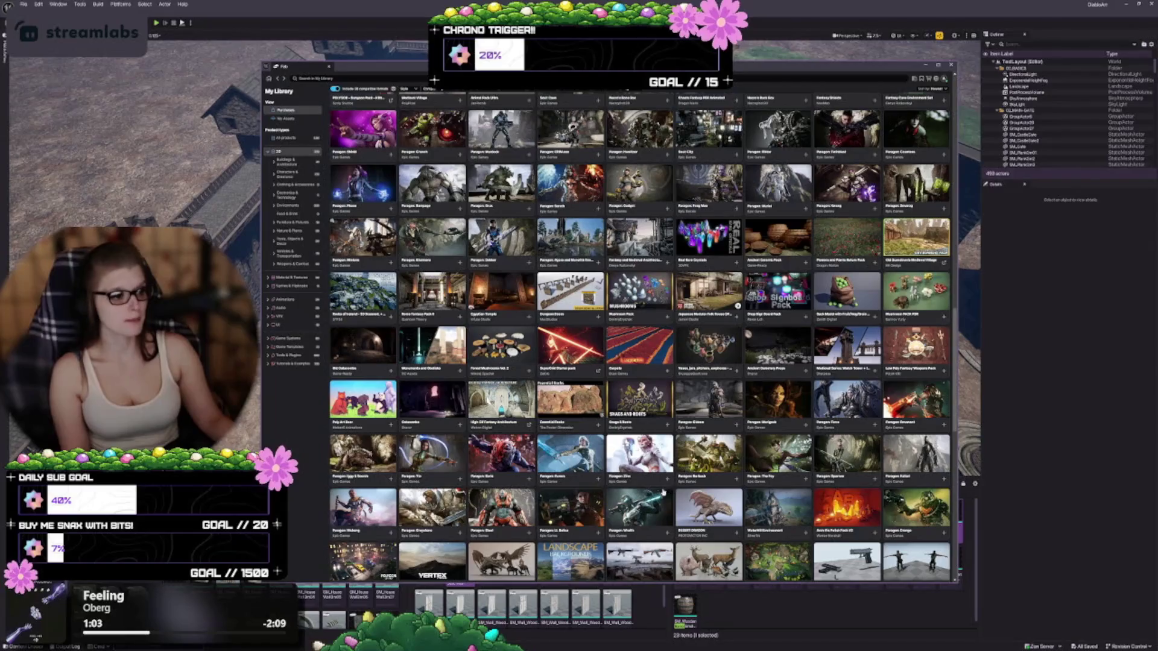
scroll(608, 426, "down", 3)
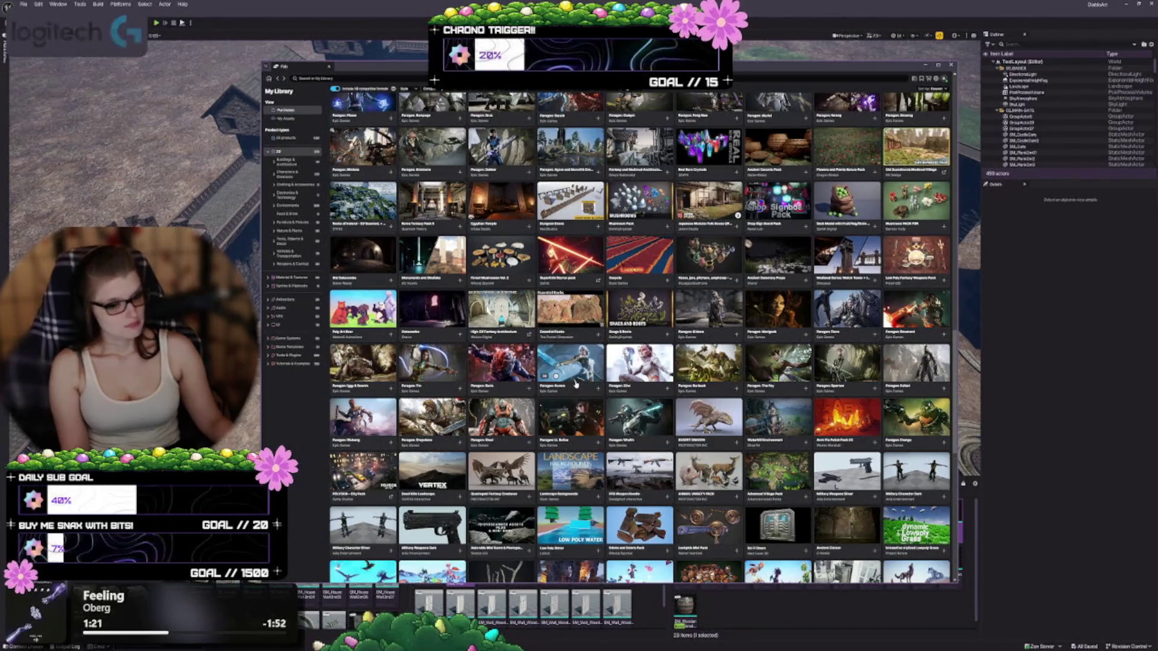
scroll(575, 384, "down", 3)
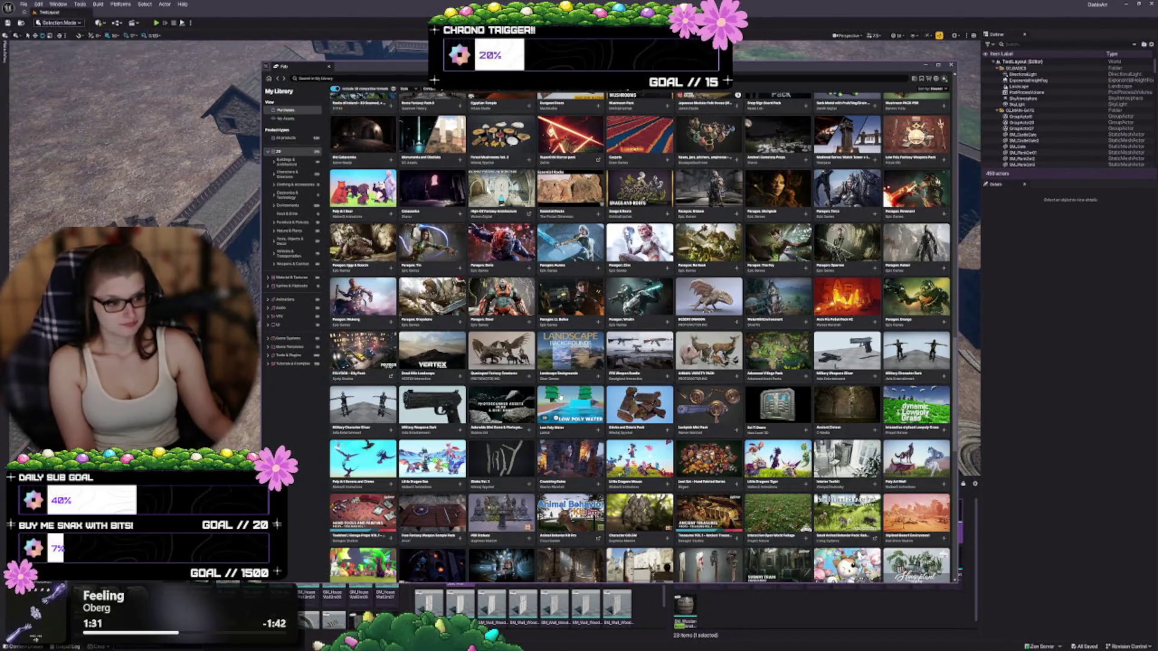
scroll(556, 389, "down", 1)
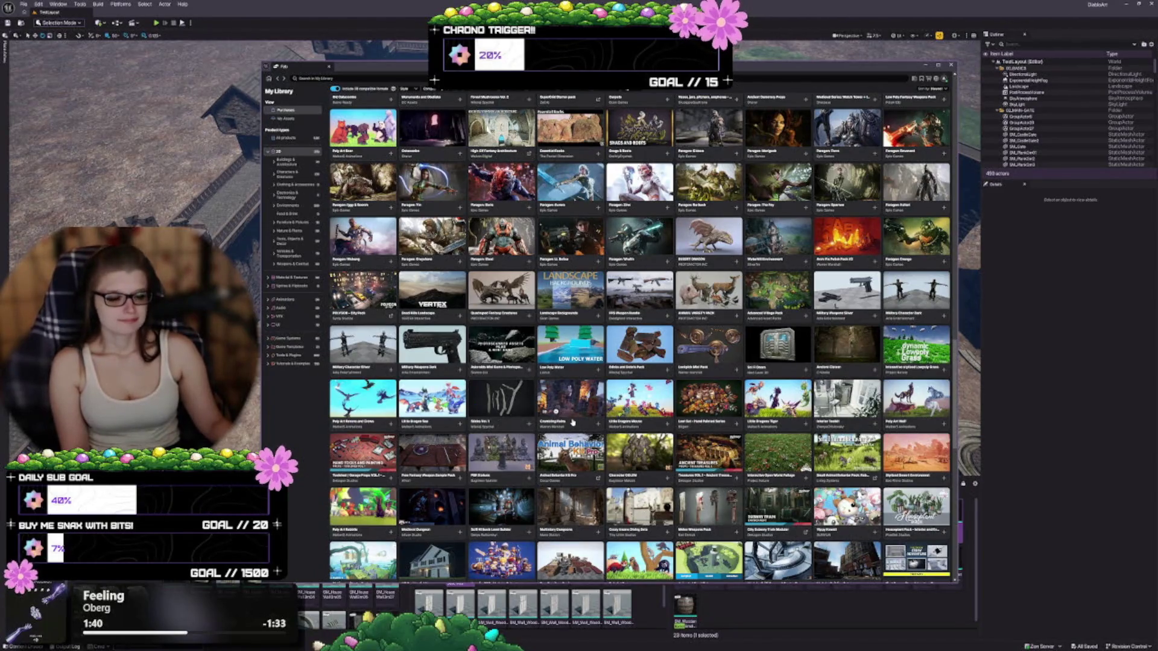
scroll(572, 422, "down", 1)
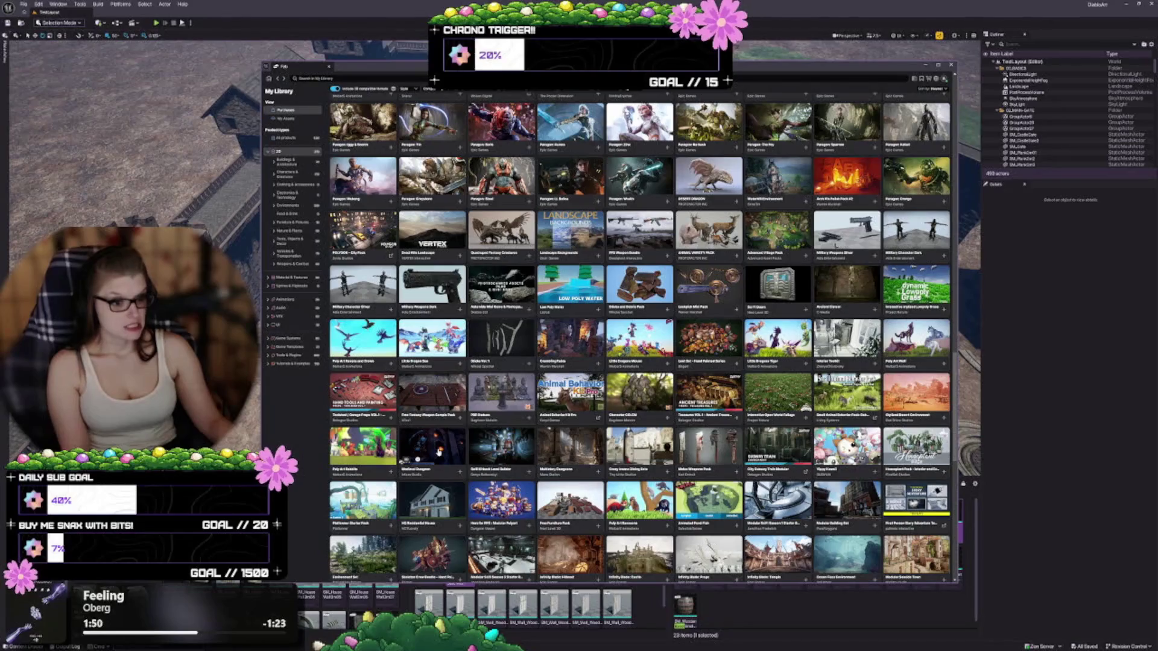
mouse_move(432, 603)
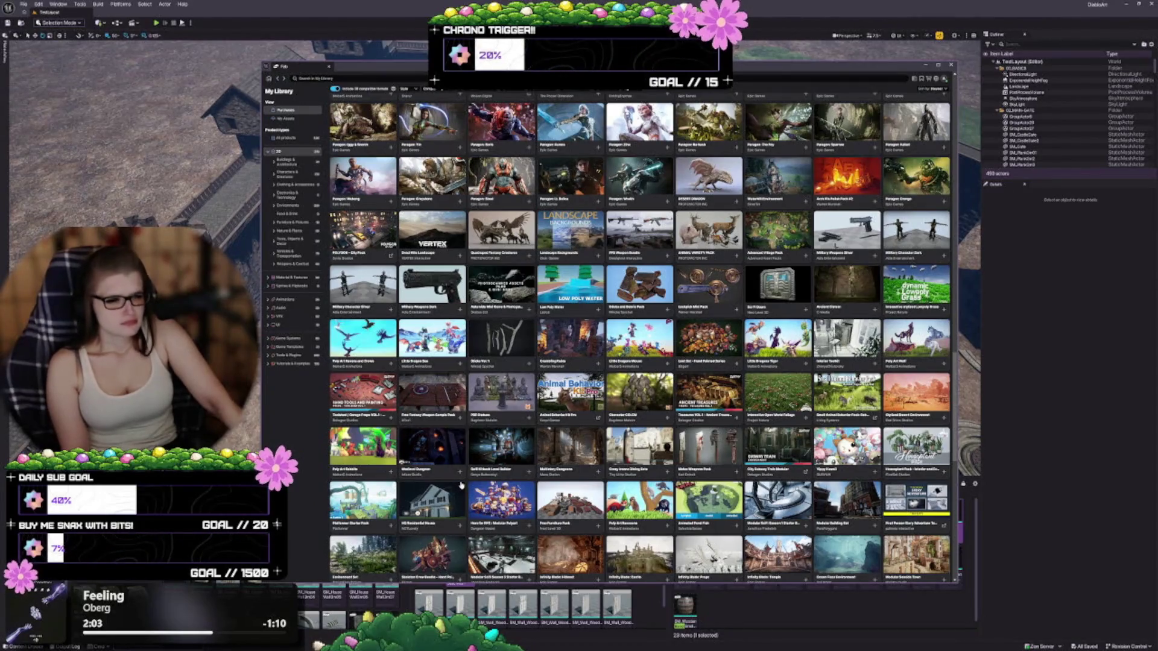
Open the Medieval Dungeon page and enlarge its candlelit stone dungeon hall preview.
left_click(435, 441)
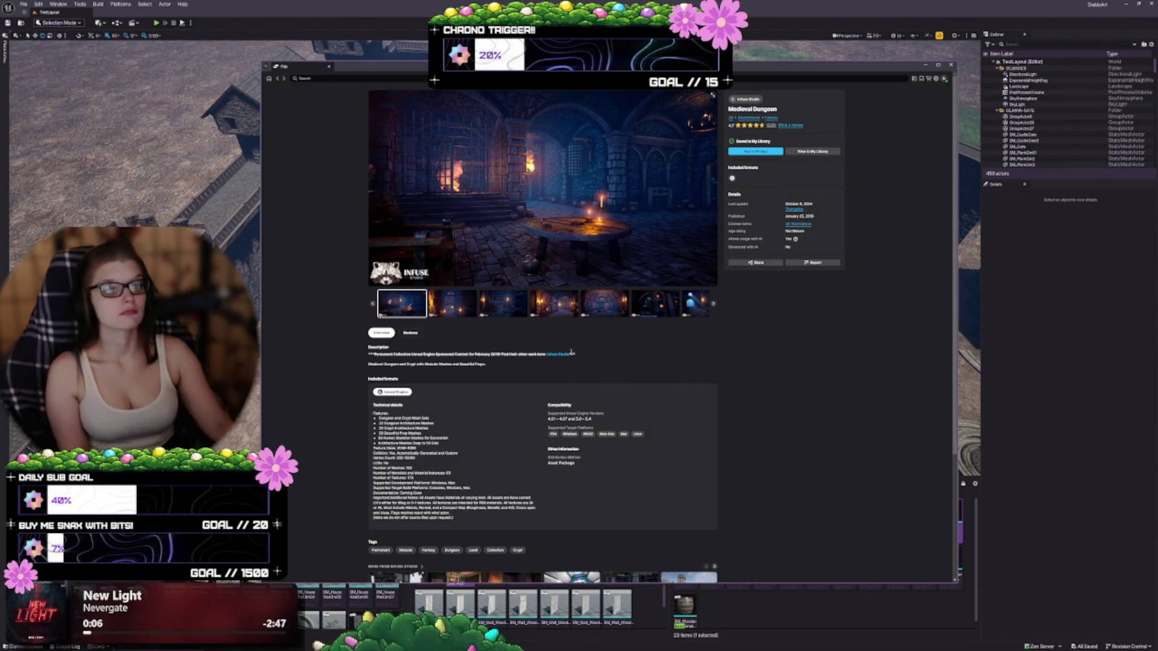
left_click(713, 95)
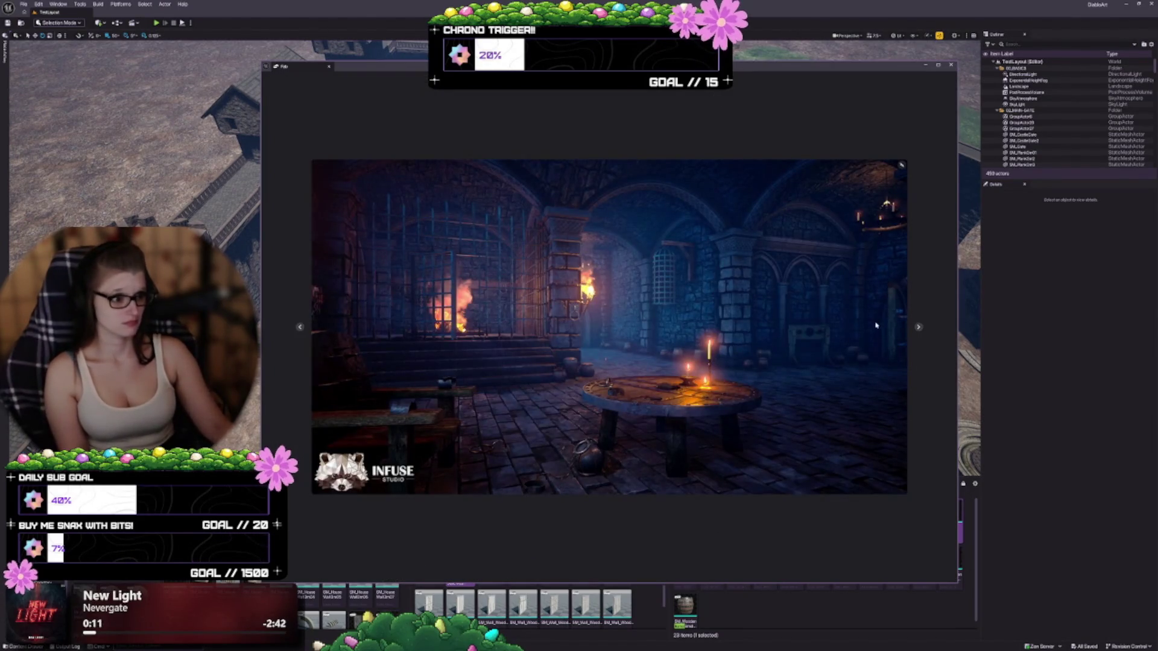
Cycle through every Medieval Dungeon screenshot back to the fire-lit gate image, then close the gallery.
left_click(918, 329)
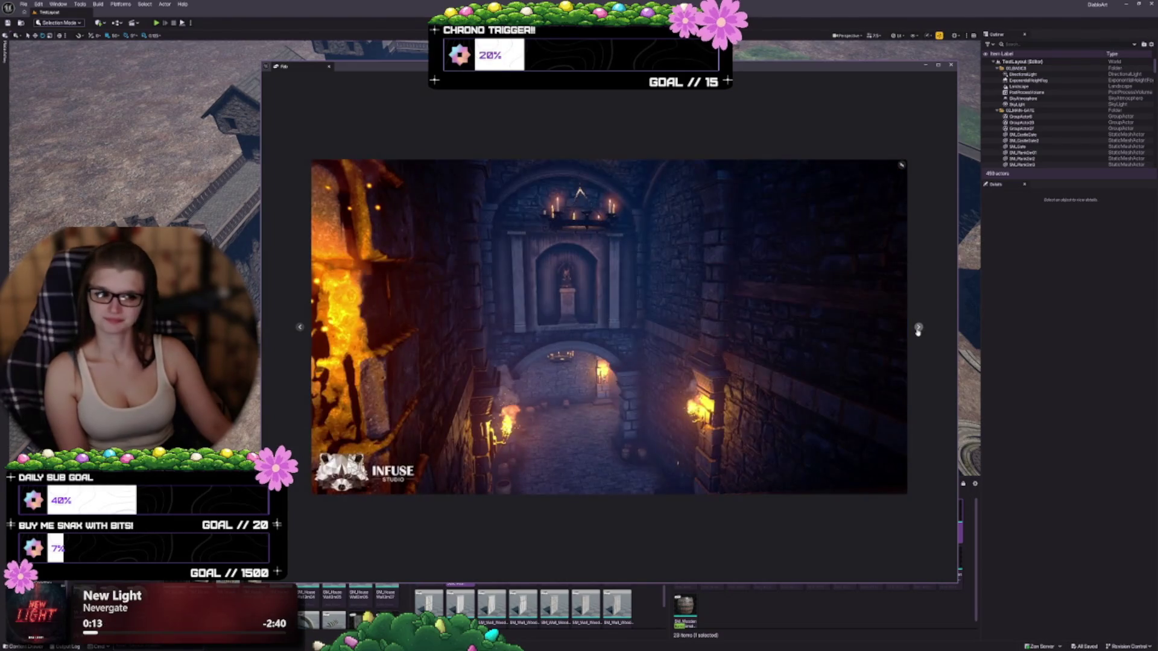
left_click(918, 329)
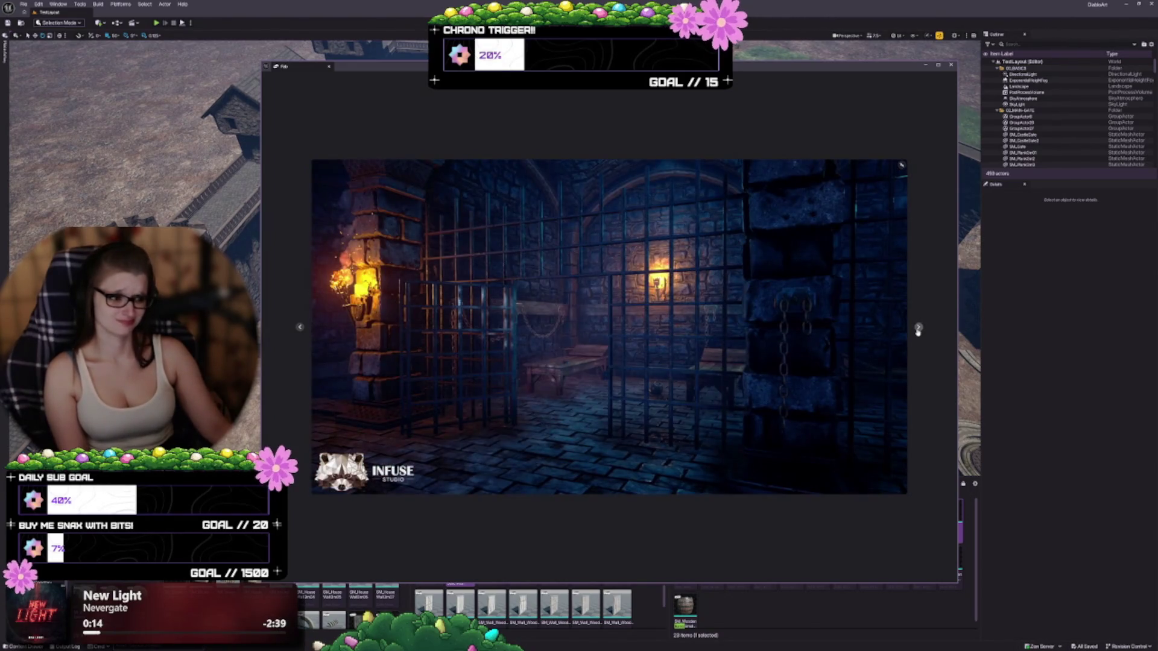
left_click(918, 329)
left_click(918, 329)
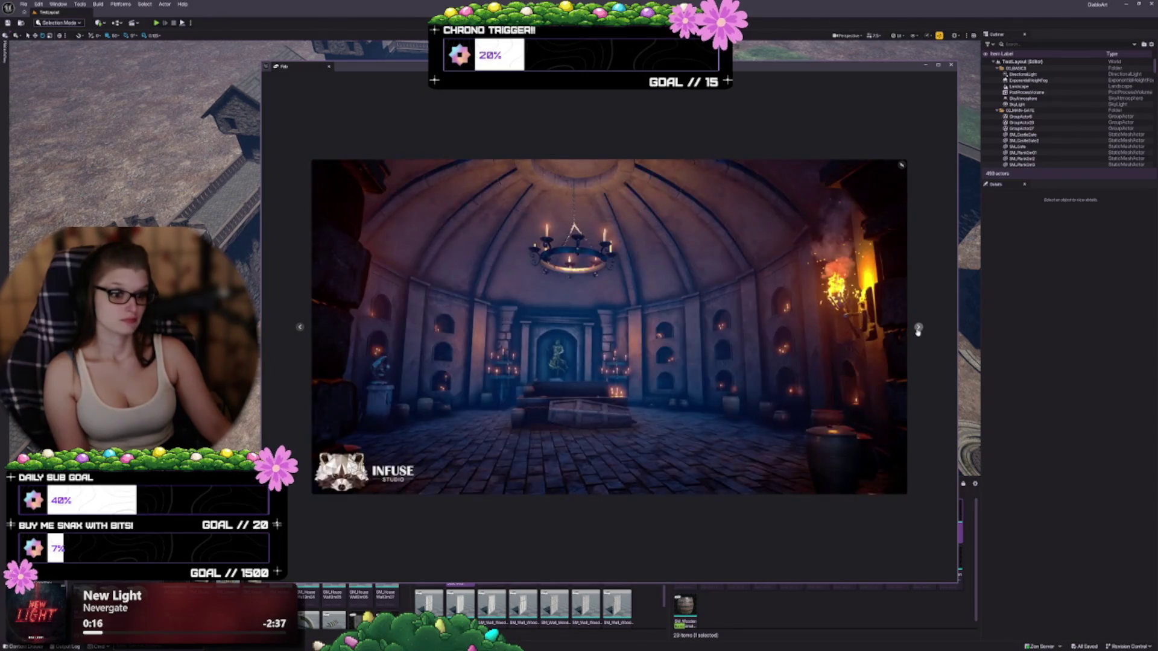
left_click(918, 329)
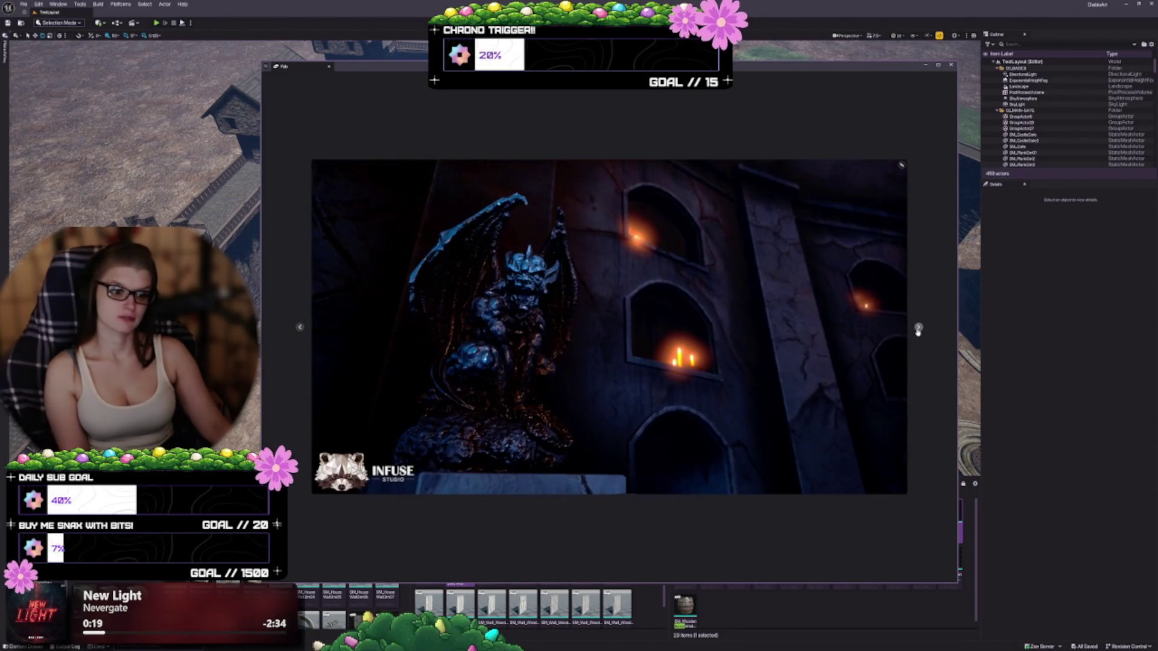
left_click(918, 328)
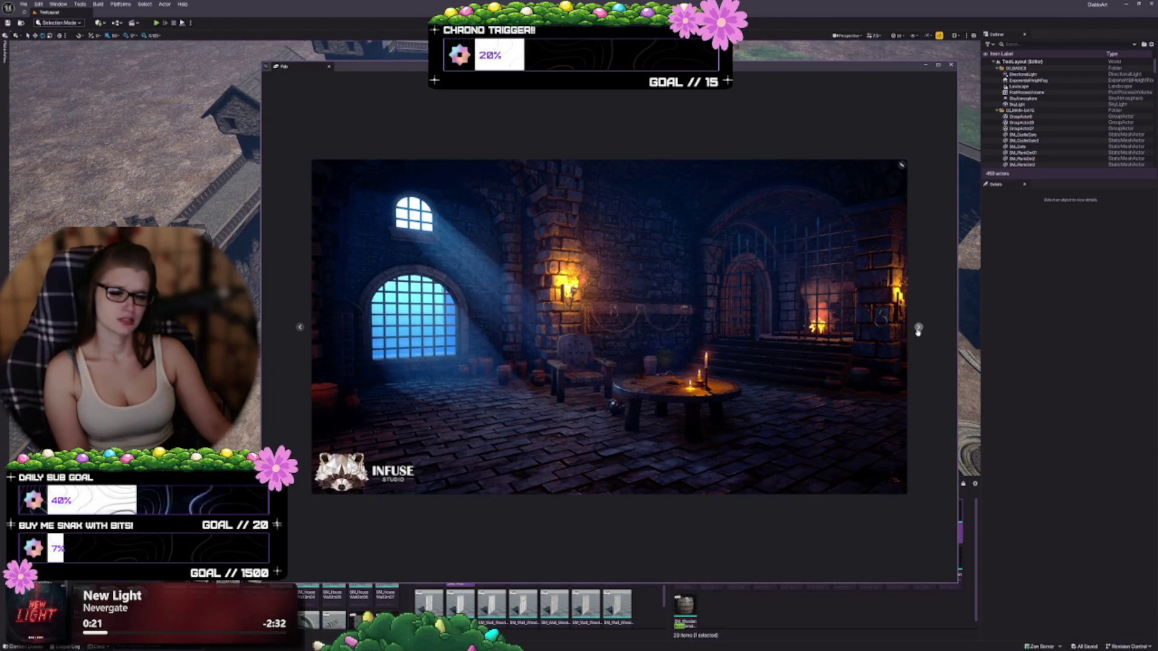
left_click(918, 329)
left_click(917, 329)
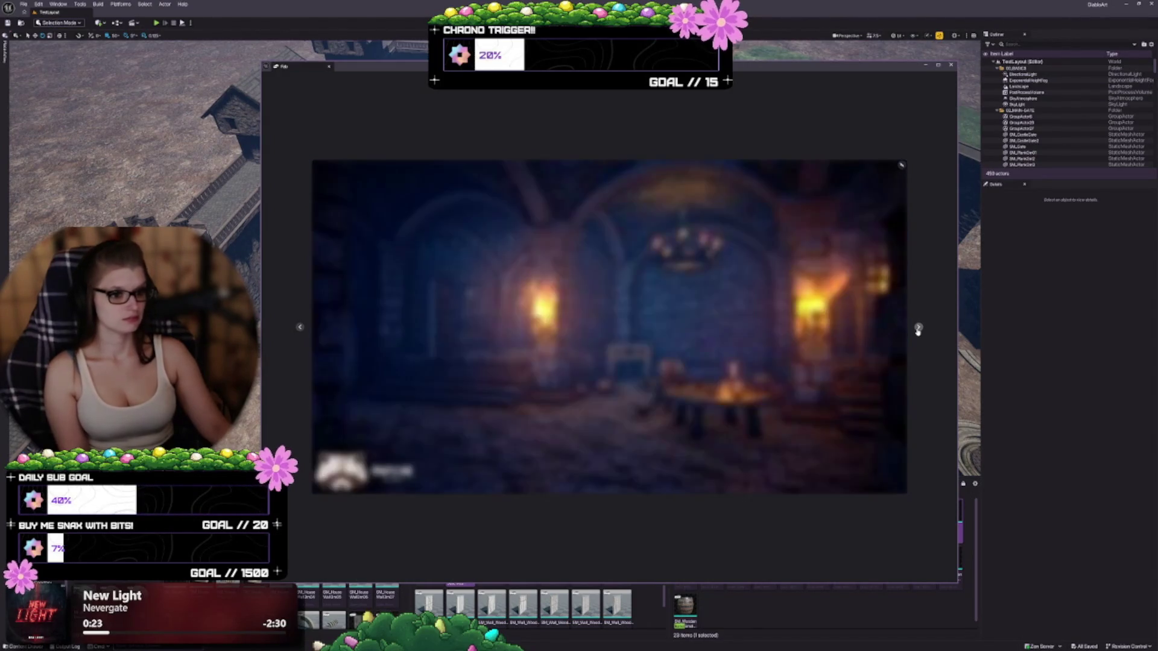
left_click(918, 329)
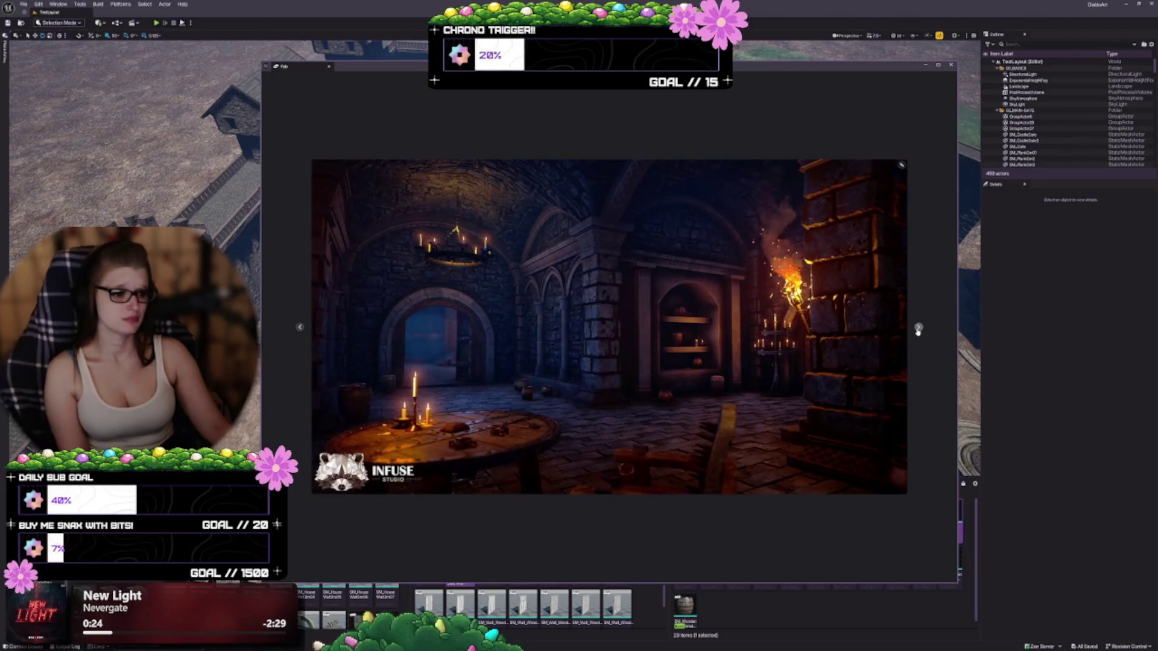
left_click(917, 329)
left_click(918, 329)
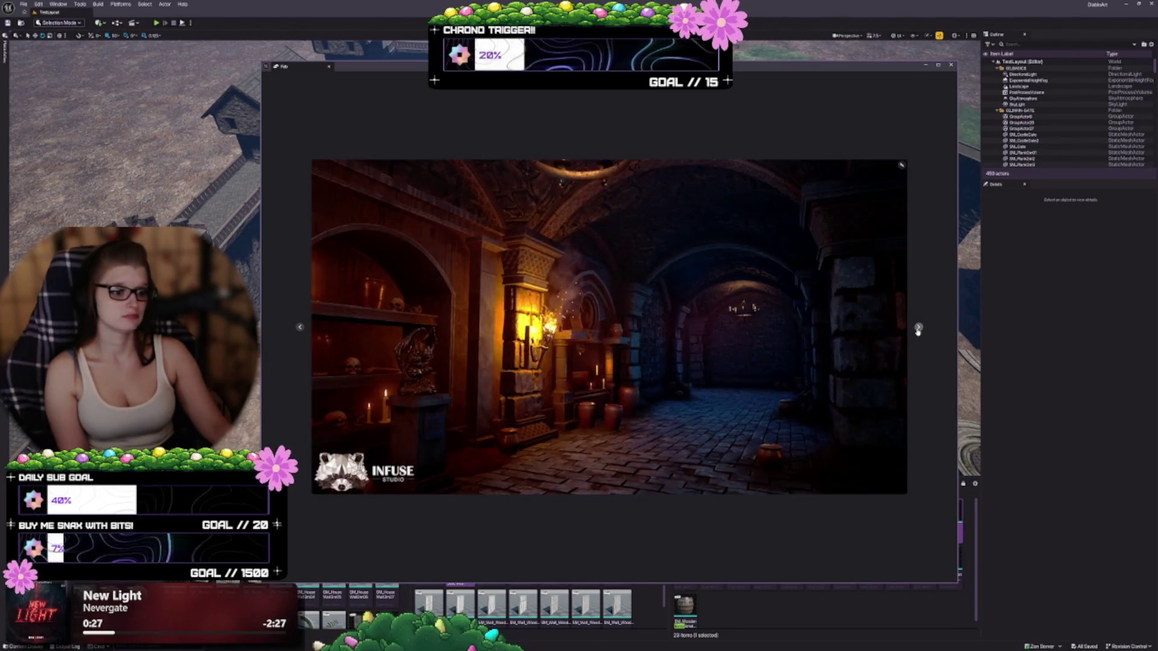
left_click(917, 329)
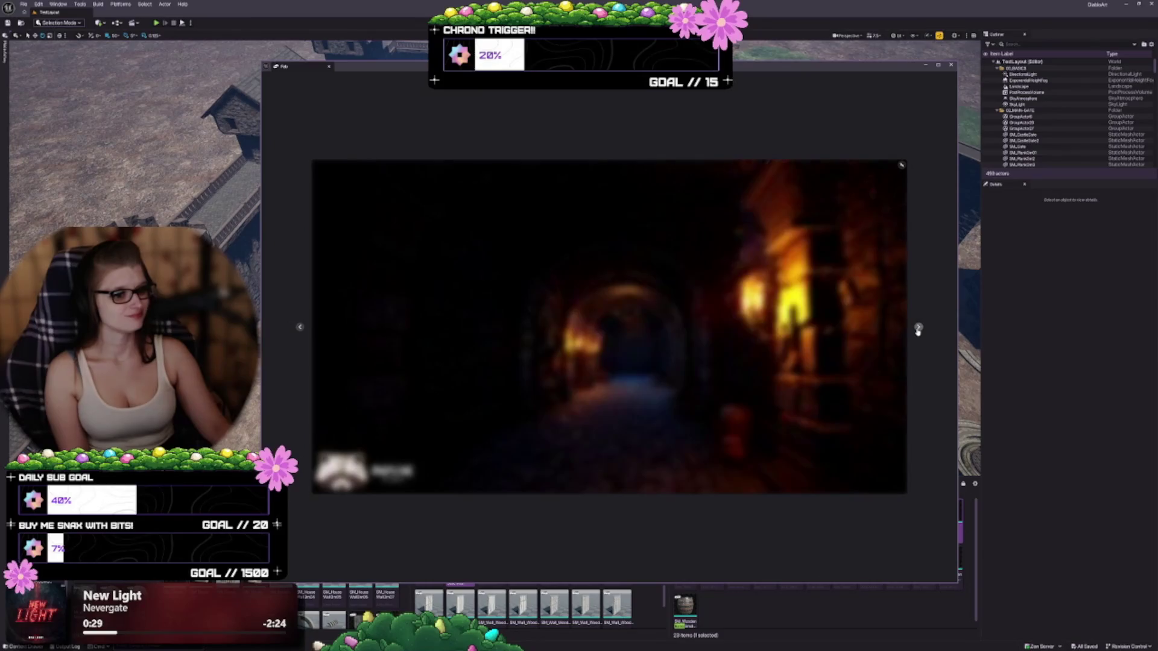
left_click(917, 328)
left_click(918, 328)
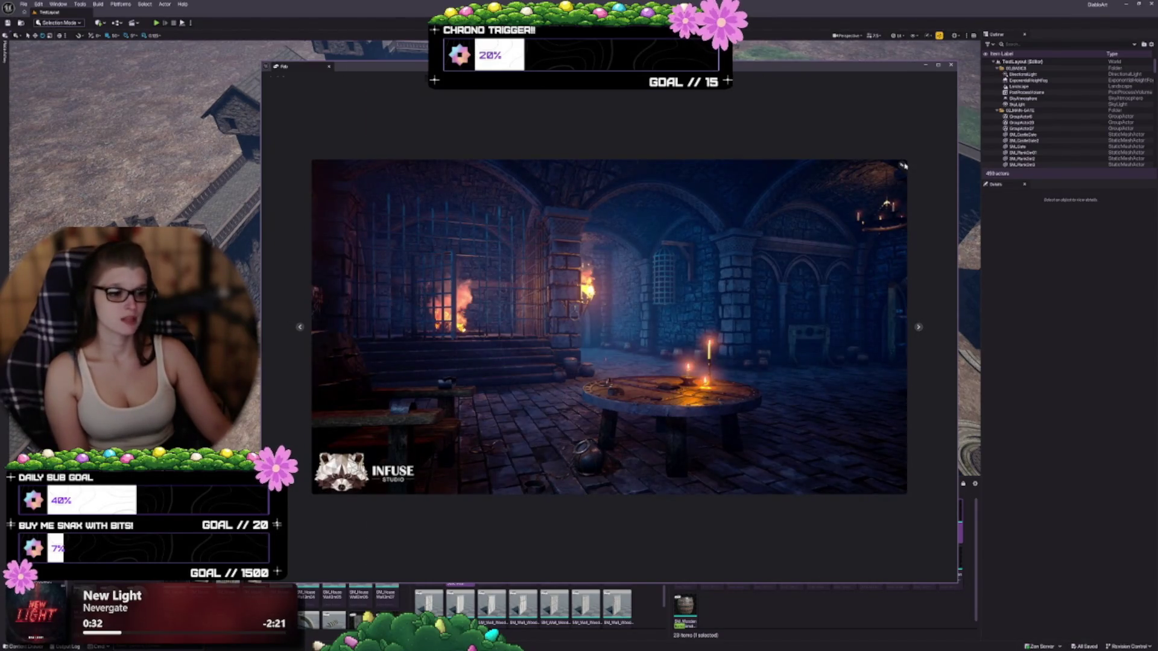
left_click(903, 164)
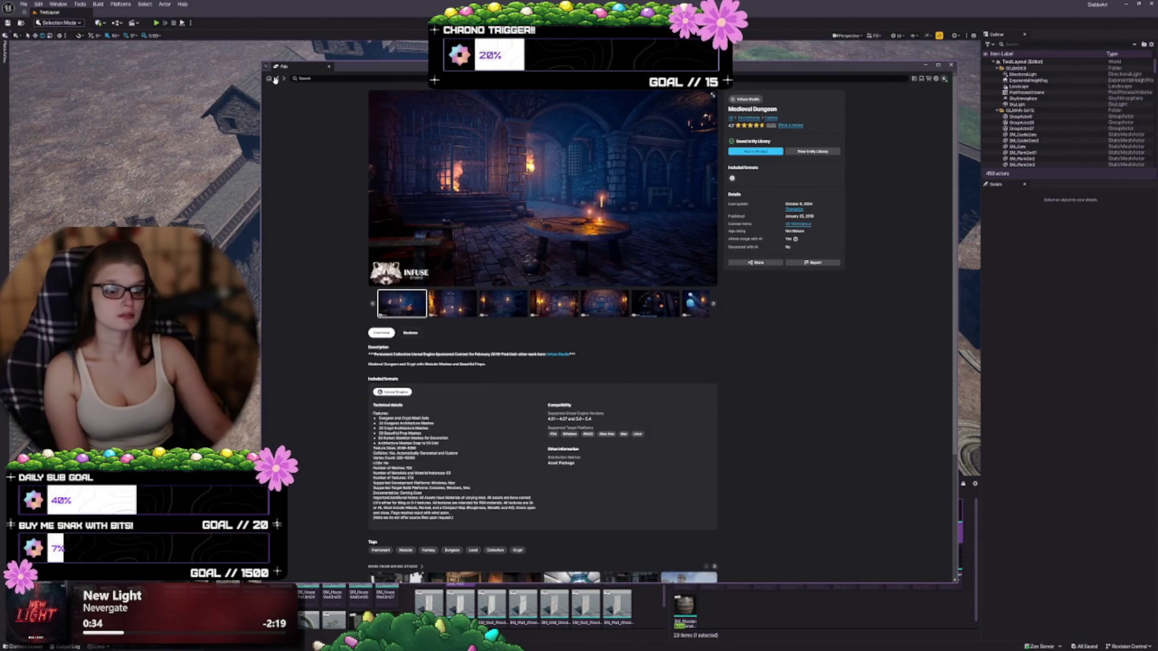
Leave the Medieval Dungeon page for My Library and scroll further down the owned asset packs.
left_click(275, 80)
scroll(667, 193, "down", 10)
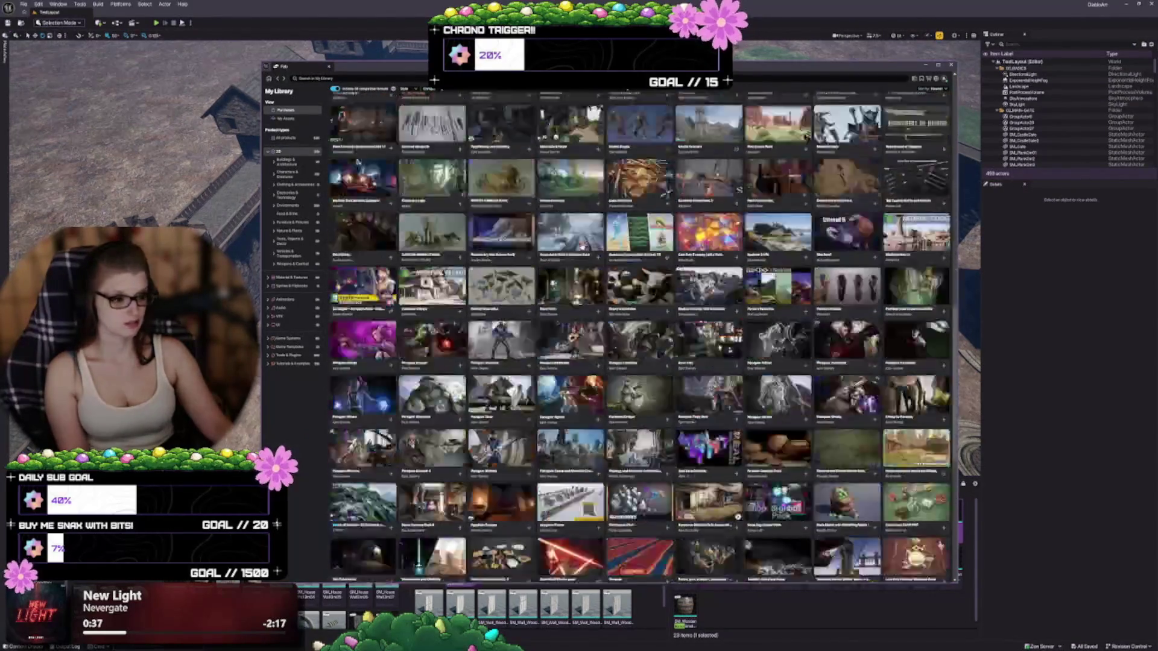
scroll(667, 193, "down", 8)
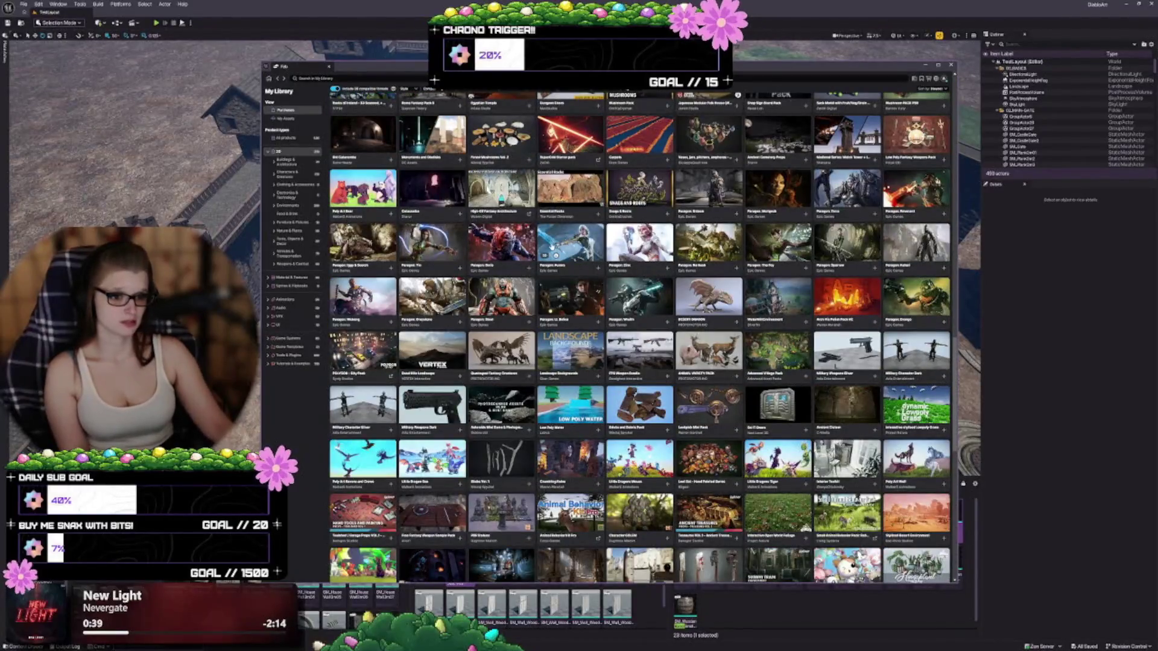
scroll(551, 247, "down", 3)
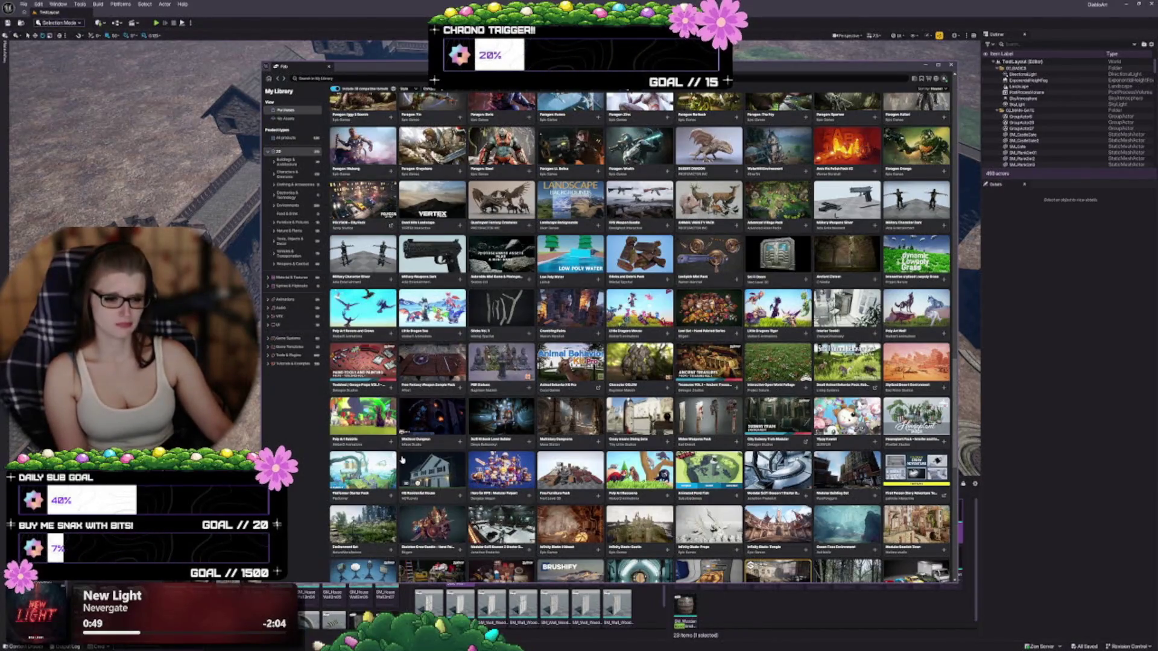
scroll(402, 460, "down", 1)
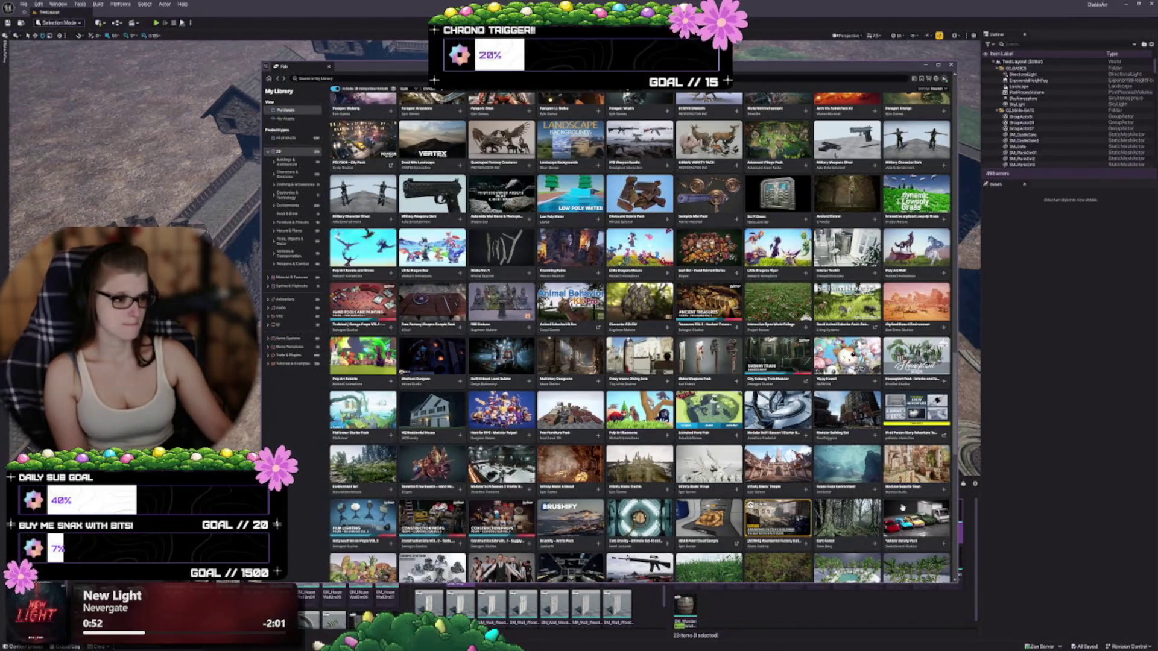
scroll(346, 525, "down", 2)
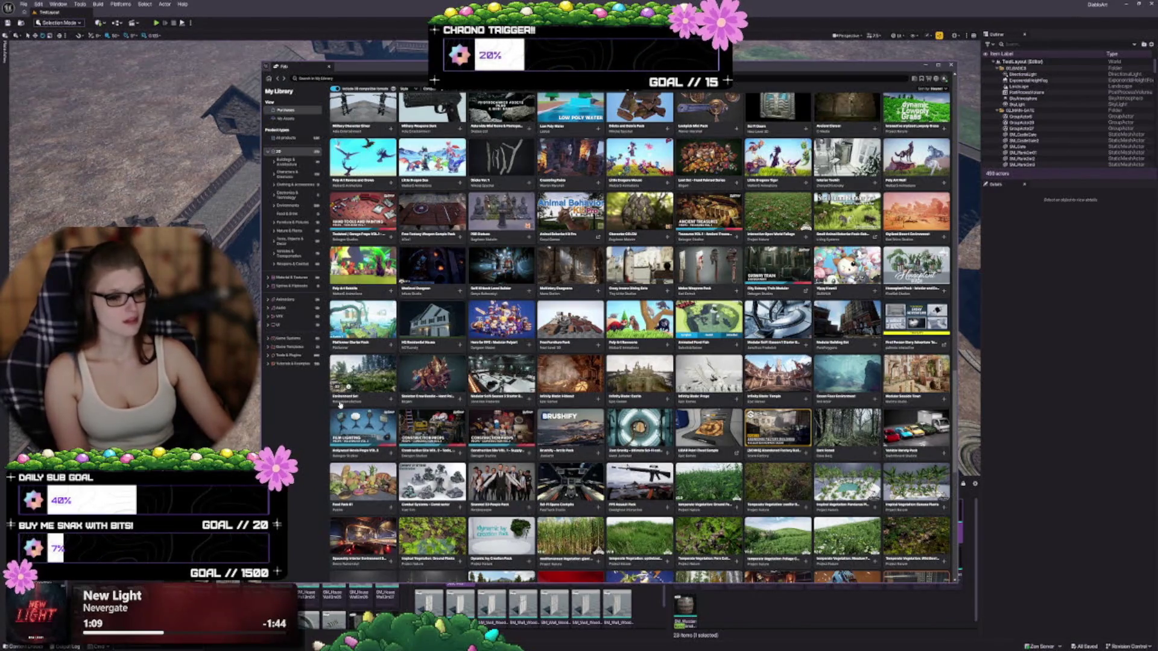
scroll(341, 405, "down", 2)
scroll(338, 406, "down", 2)
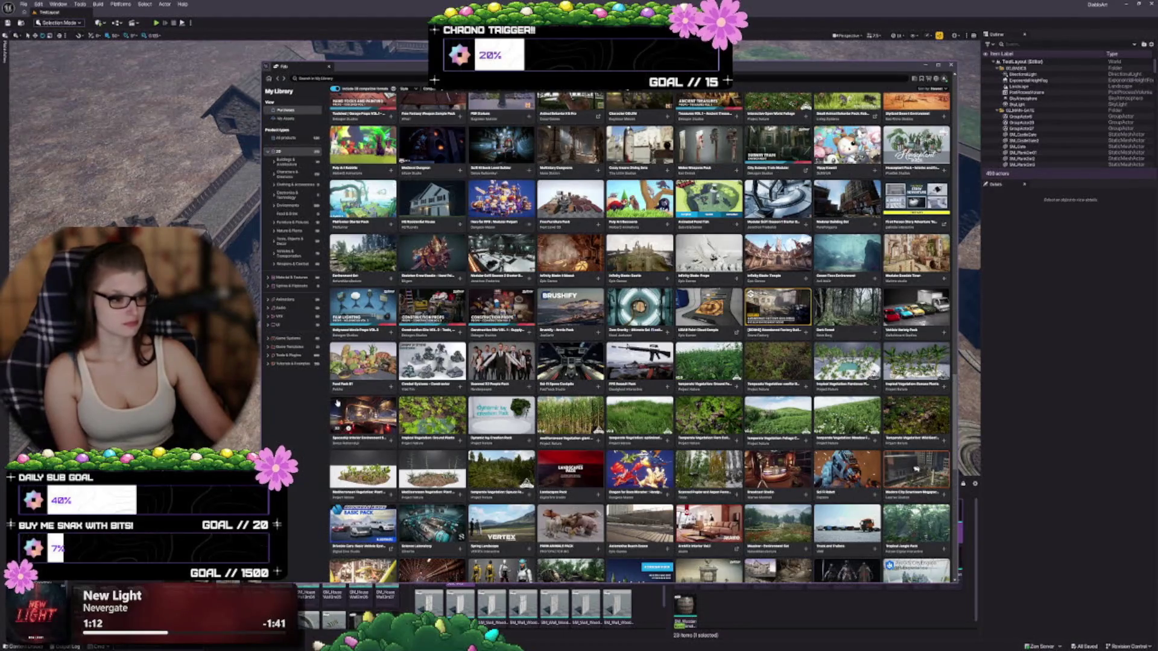
scroll(337, 403, "down", 3)
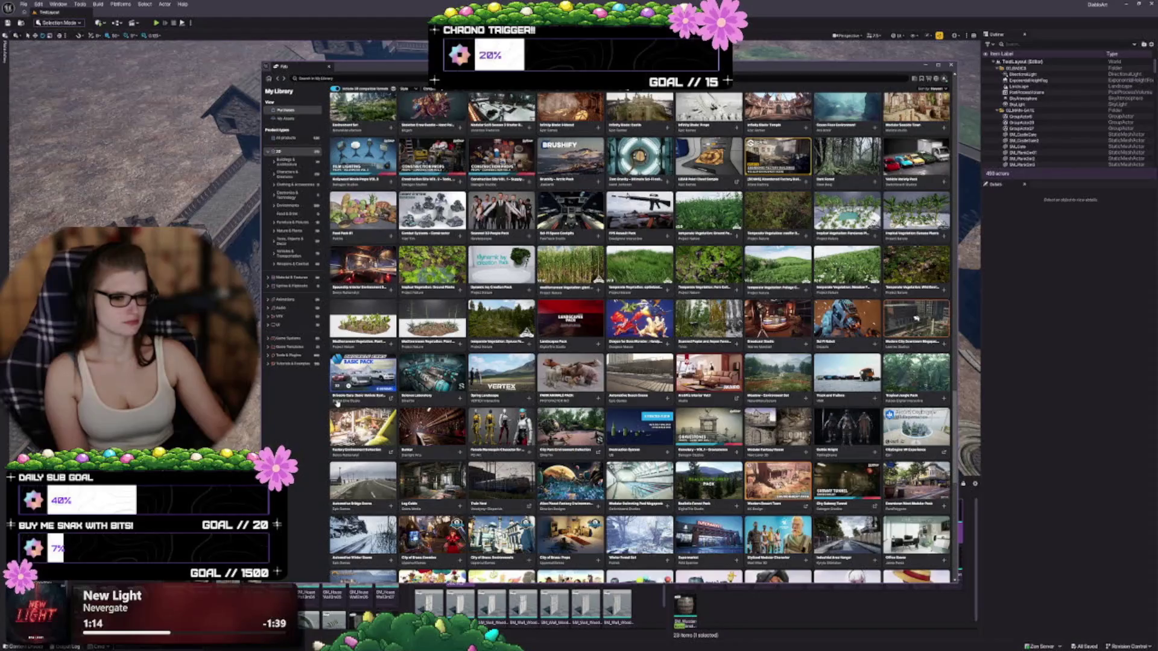